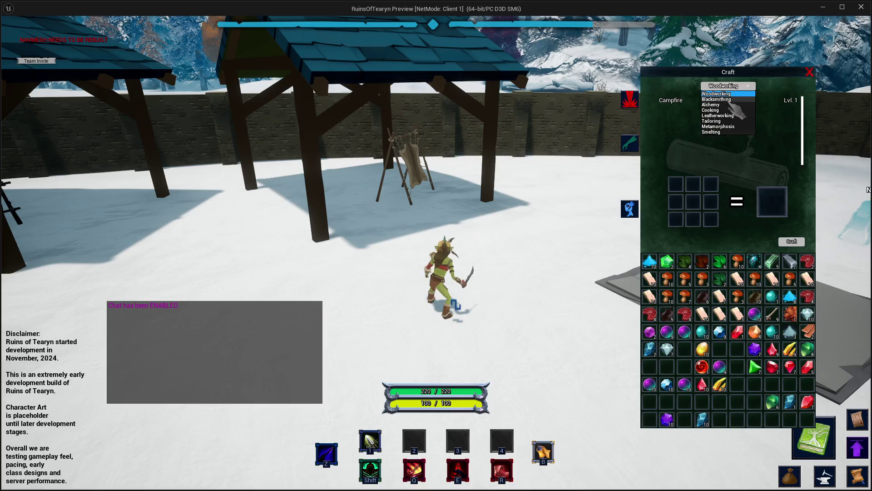
- Switch the Craft window's tradeskill to Blacksmithing, Alchemy, Cooking, then Leatherworking
{"action": "left_click", "coordinate": [718, 99]}
{"action": "left_click", "coordinate": [729, 86]}
{"action": "left_click", "coordinate": [726, 105]}
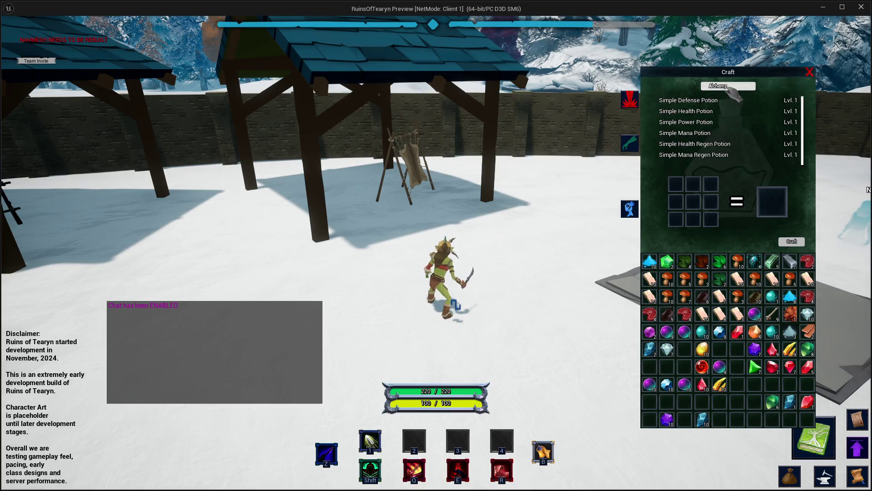
{"action": "left_click", "coordinate": [727, 86]}
{"action": "left_click", "coordinate": [721, 109]}
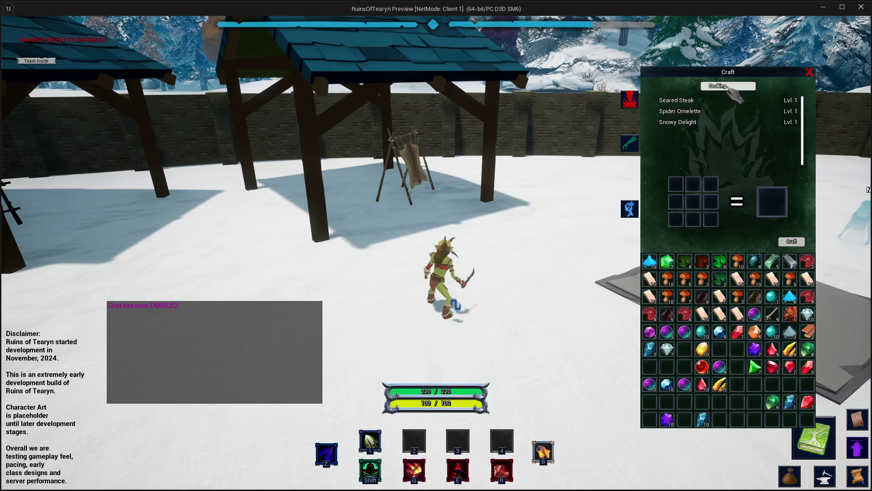
{"action": "left_click", "coordinate": [726, 87]}
{"action": "left_click", "coordinate": [723, 96]}
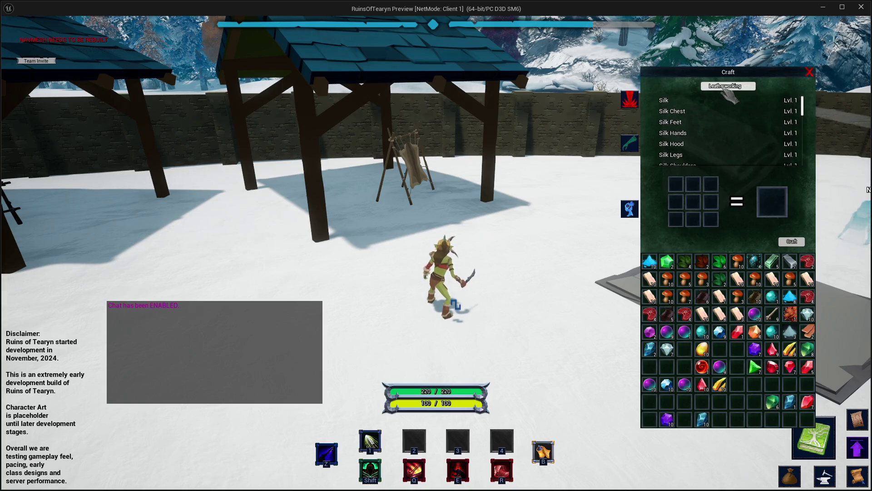
- Switch the tradeskill to Tailoring, Metamorphosis, then Smelting to check their recipe lists
{"action": "left_click", "coordinate": [725, 86]}
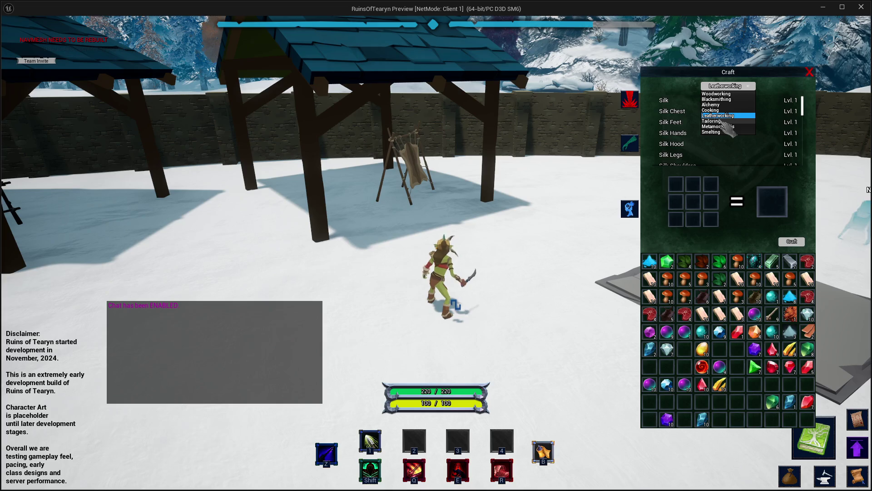
{"action": "left_click", "coordinate": [726, 121]}
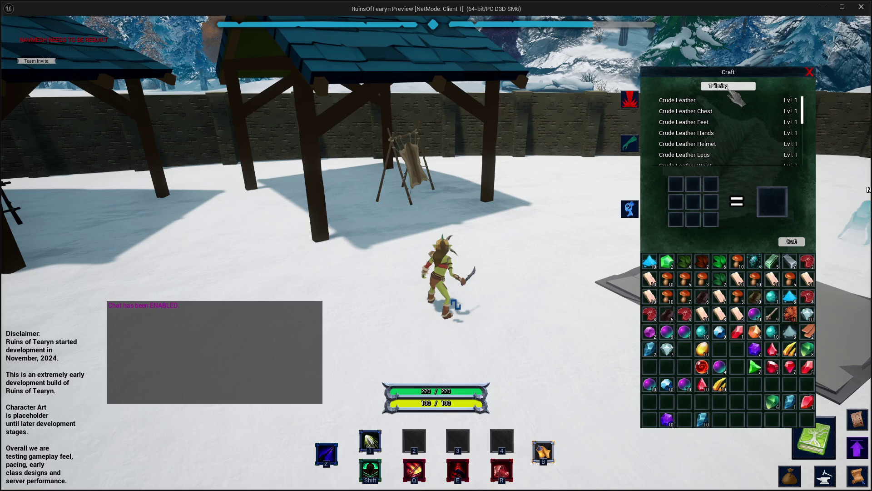
{"action": "left_click", "coordinate": [729, 90]}
{"action": "left_click", "coordinate": [729, 122]}
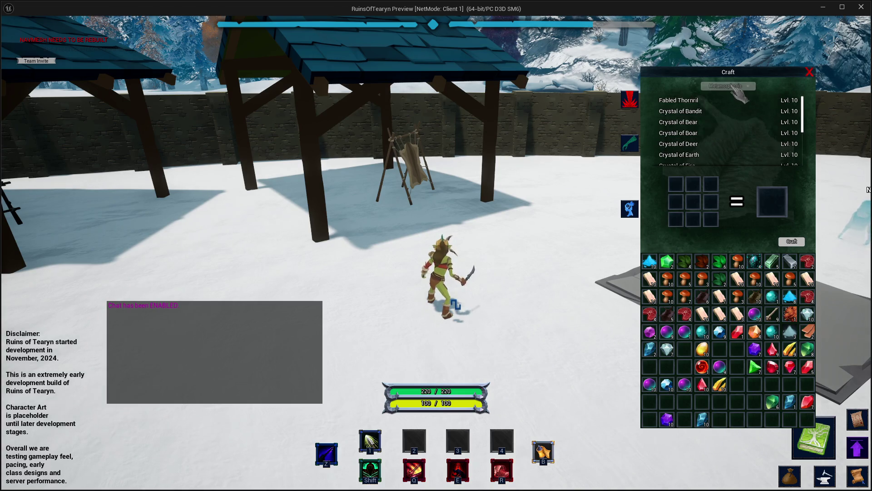
{"action": "left_click", "coordinate": [735, 89]}
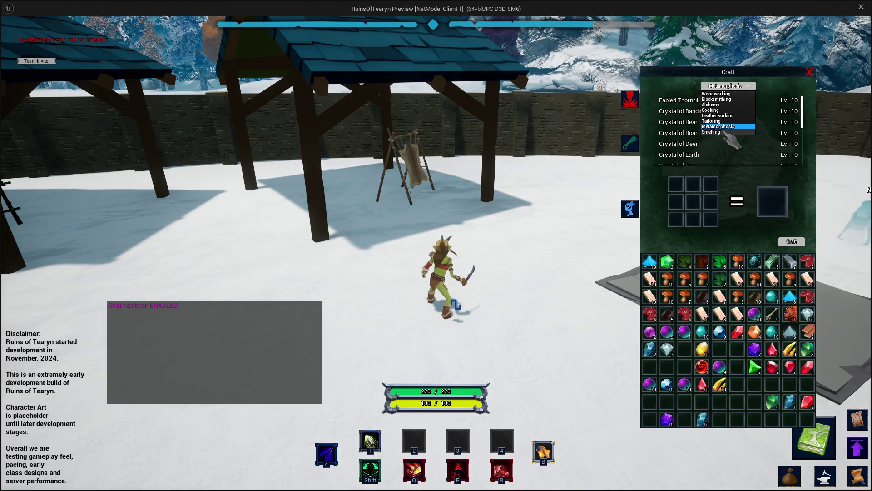
{"action": "left_click", "coordinate": [733, 144]}
- Close the PIE window to return to Widget_Crafting's Event Graph
{"action": "left_click", "coordinate": [861, 6]}
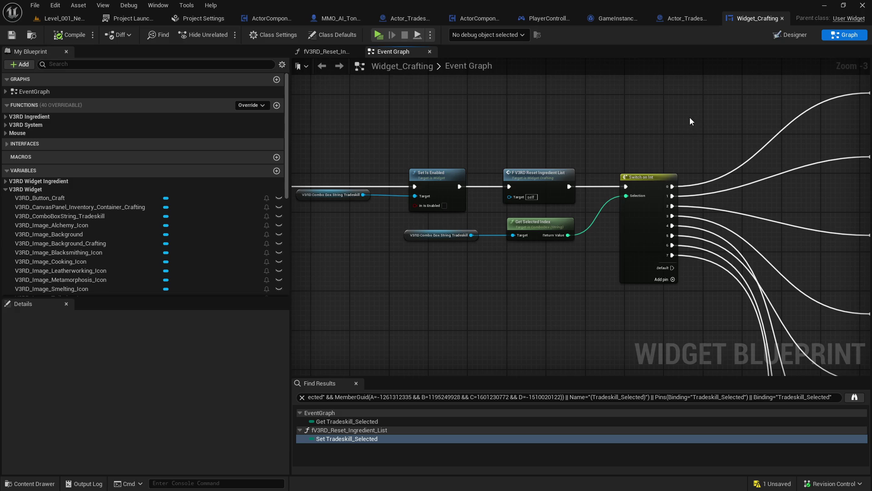
- Switch to Discord and open the february-2026-playtest-feedback channel
{"action": "key", "text": "alt+Tab"}
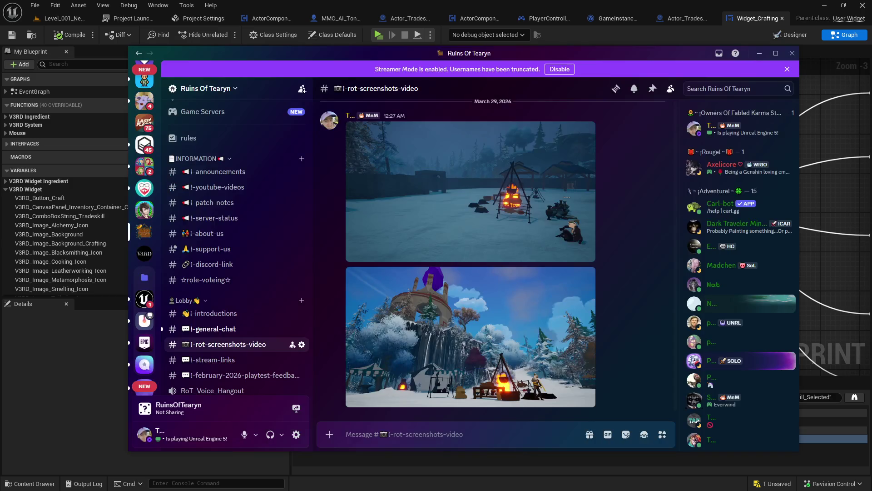
{"action": "scroll", "coordinate": [202, 299], "scroll_direction": "down", "scroll_amount": 3}
{"action": "scroll", "coordinate": [202, 299], "scroll_direction": "down", "scroll_amount": 1}
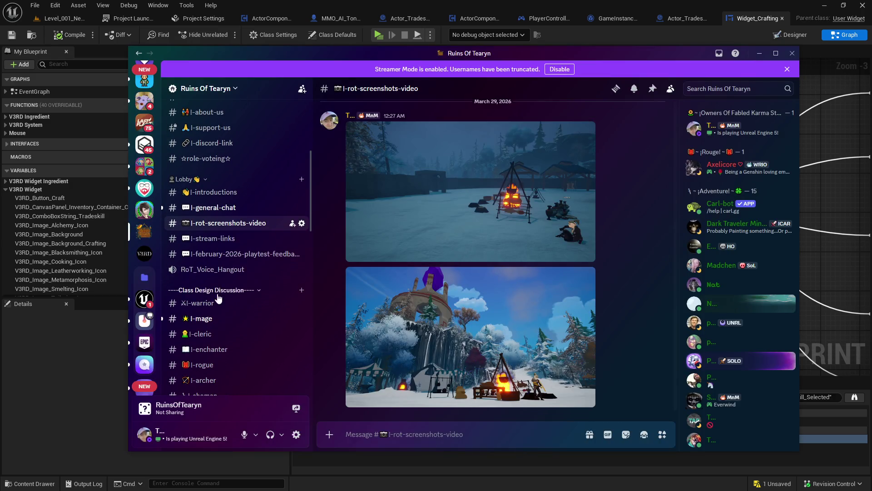
{"action": "left_click", "coordinate": [240, 256]}
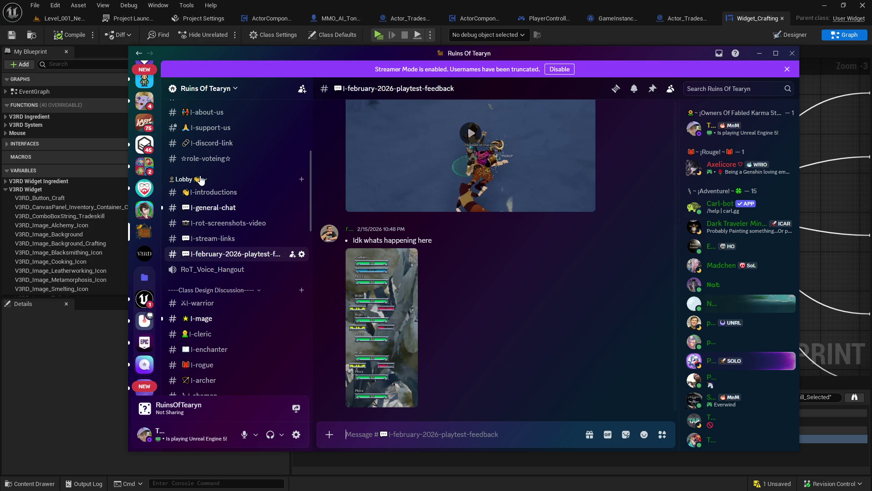
- Duplicate that channel, renaming the copy to march-2026-playtest-feedback
{"action": "right_click", "coordinate": [234, 258]}
{"action": "left_click", "coordinate": [271, 380]}
{"action": "left_click", "coordinate": [416, 253]}
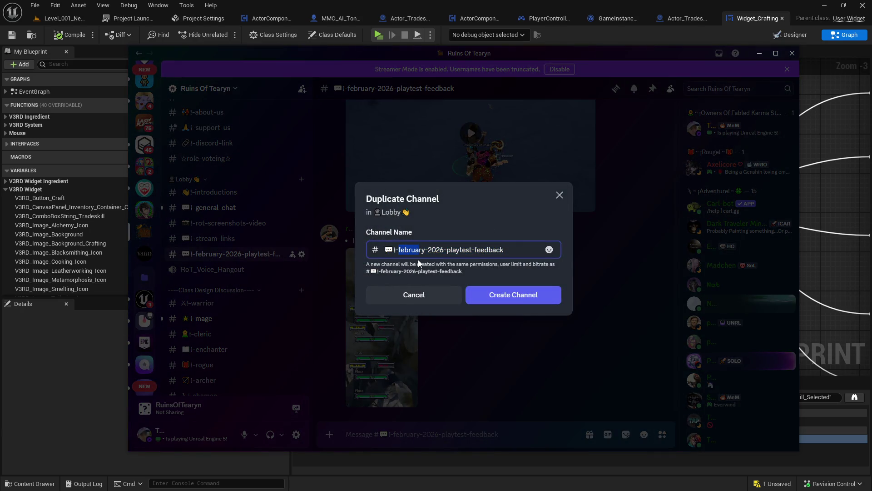
{"action": "type", "text": "march"}
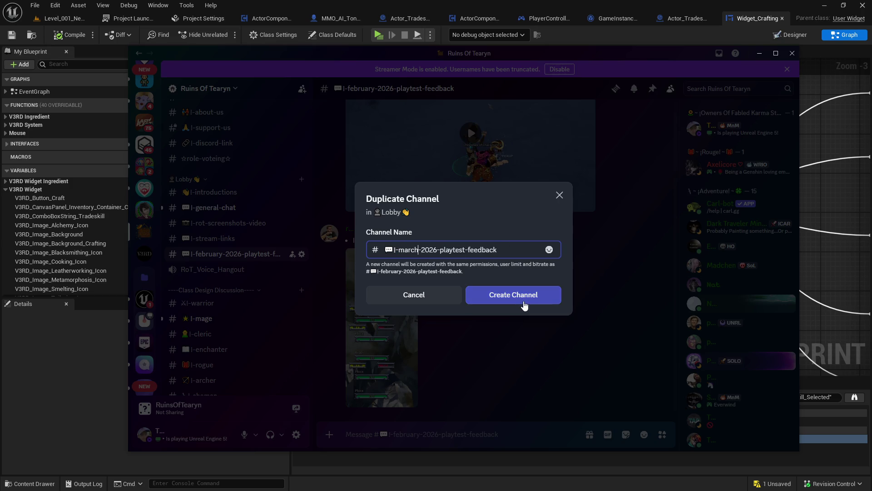
{"action": "left_click", "coordinate": [469, 303]}
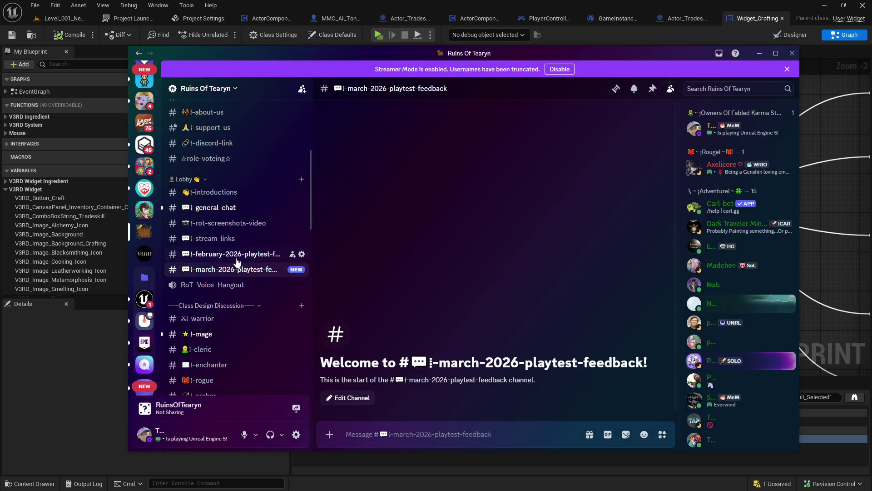
{"action": "left_click", "coordinate": [236, 255]}
{"action": "right_click", "coordinate": [237, 259]}
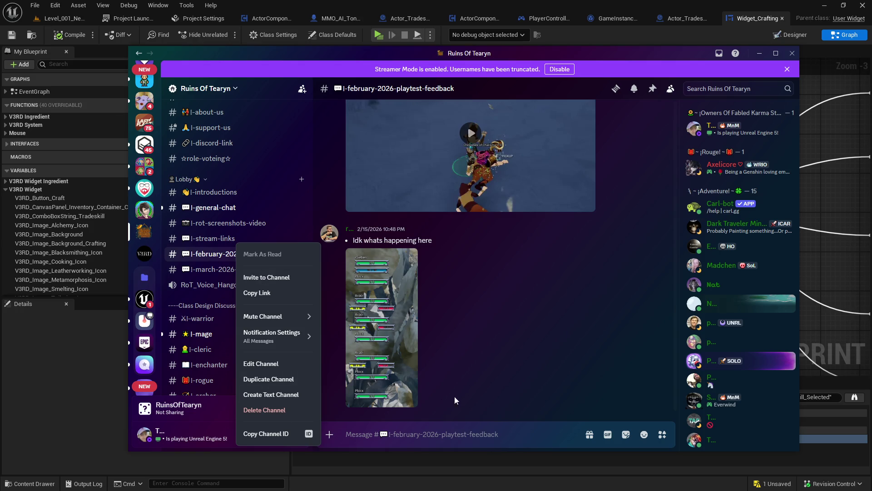
{"action": "left_click", "coordinate": [209, 257]}
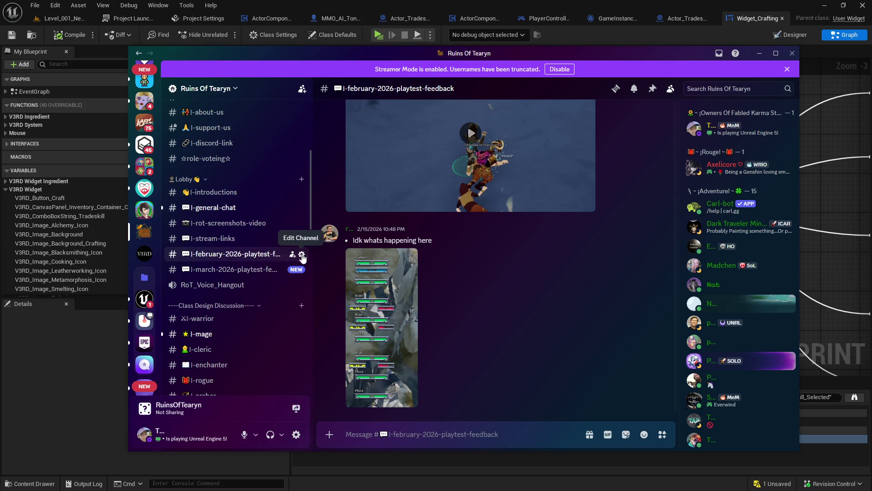
{"action": "left_click", "coordinate": [294, 254]}
{"action": "scroll", "coordinate": [364, 327], "scroll_direction": "down", "scroll_amount": 4}
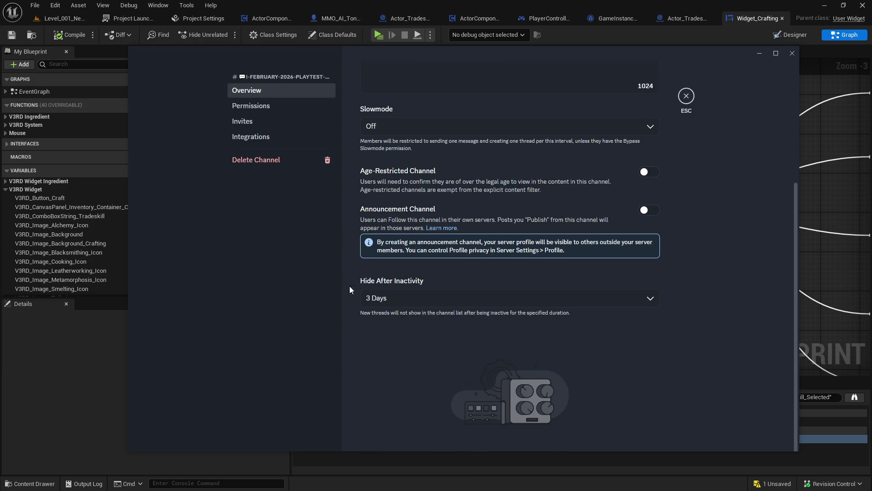
{"action": "left_click", "coordinate": [252, 107]}
{"action": "scroll", "coordinate": [535, 332], "scroll_direction": "down", "scroll_amount": 7}
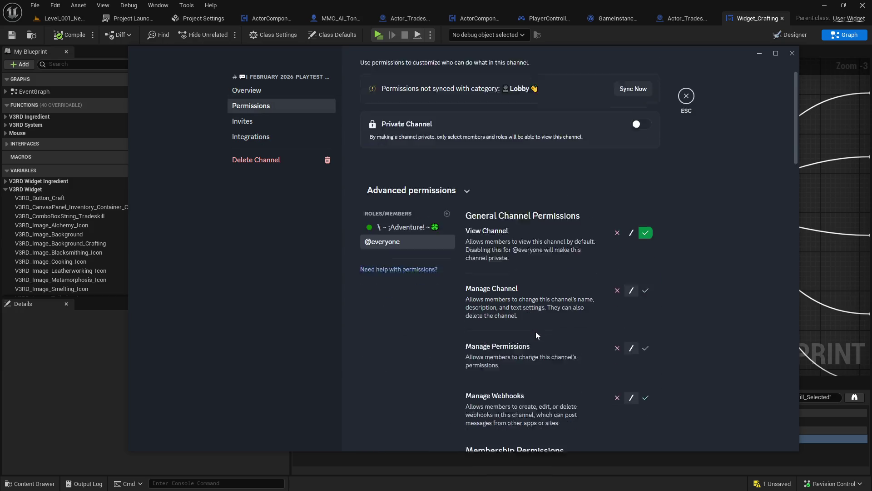
{"action": "left_click", "coordinate": [616, 239]}
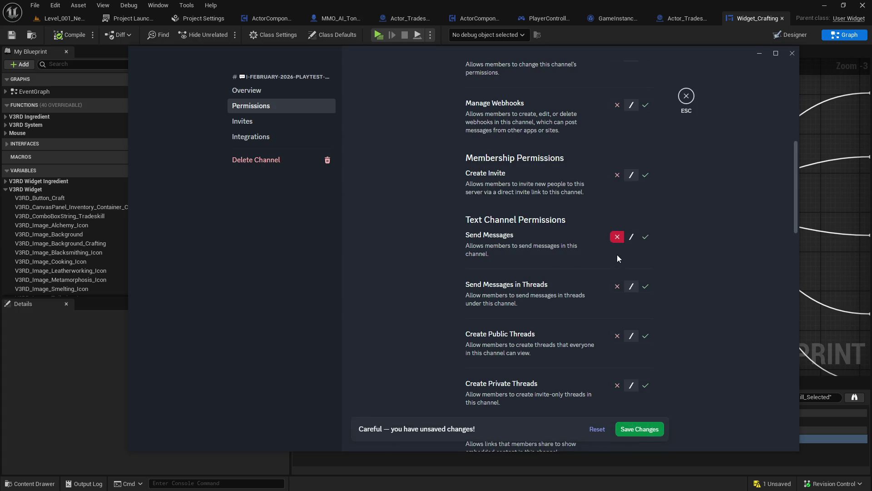
{"action": "left_click", "coordinate": [654, 435]}
- Deny Send Messages for the ¡Adventure! role, save, and close the channel settings
{"action": "scroll", "coordinate": [578, 322], "scroll_direction": "up", "scroll_amount": 4}
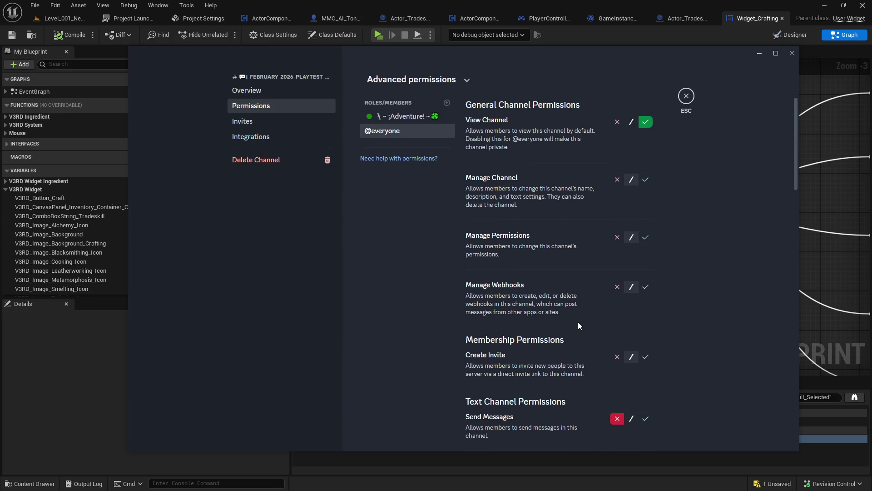
{"action": "left_click", "coordinate": [391, 117]}
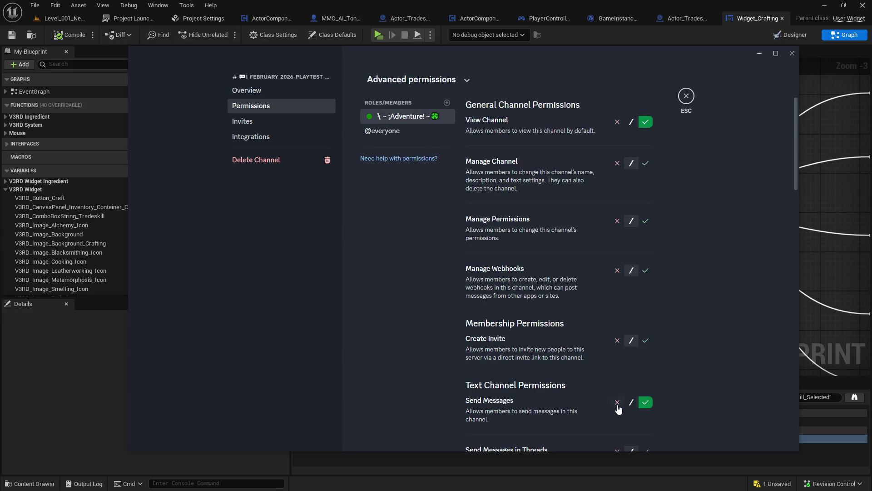
{"action": "left_click", "coordinate": [617, 402]}
{"action": "left_click", "coordinate": [639, 425]}
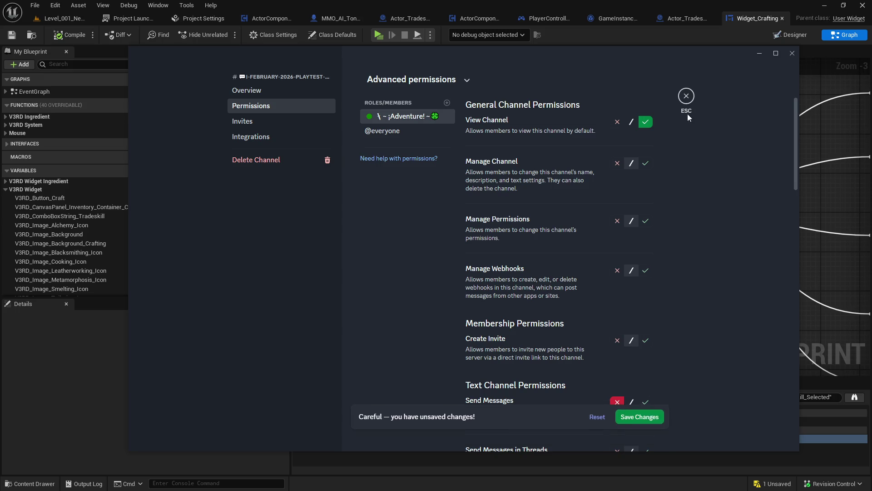
{"action": "left_click", "coordinate": [686, 97]}
- Widen the channel list and drag the february feedback channel below the monk channel
{"action": "scroll", "coordinate": [249, 224], "scroll_direction": "down", "scroll_amount": 2}
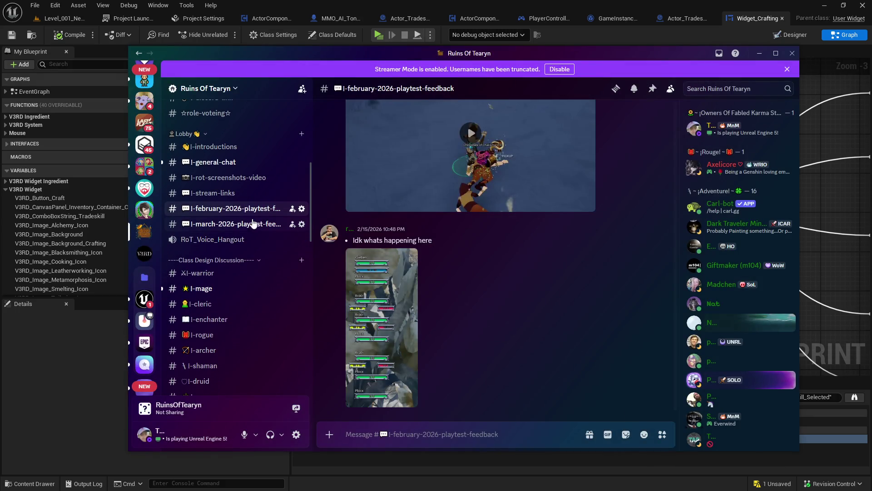
{"action": "mouse_move", "coordinate": [250, 209]}
{"action": "left_mouse_down"}
{"action": "mouse_move", "coordinate": [242, 270]}
{"action": "mouse_move", "coordinate": [249, 420]}
{"action": "mouse_move", "coordinate": [307, 387]}
{"action": "mouse_move", "coordinate": [304, 302]}
{"action": "mouse_move", "coordinate": [284, 209]}
{"action": "mouse_move", "coordinate": [248, 208]}
{"action": "left_mouse_up"}
{"action": "right_click", "coordinate": [239, 208]}
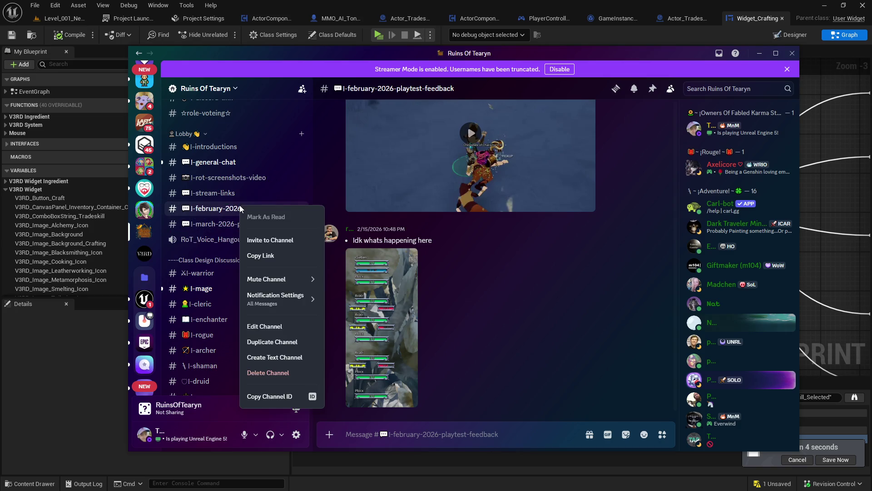
{"action": "left_click", "coordinate": [233, 210]}
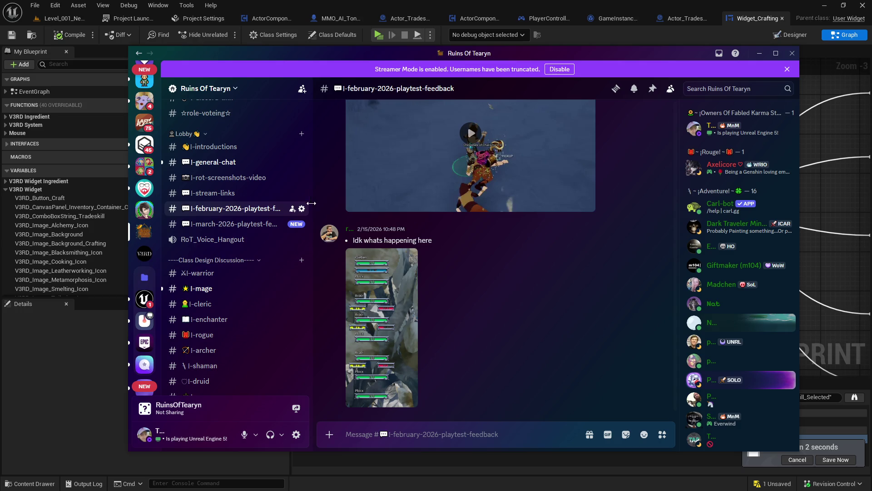
{"action": "mouse_move", "coordinate": [313, 236]}
{"action": "left_mouse_down"}
{"action": "mouse_move", "coordinate": [315, 247]}
{"action": "mouse_move", "coordinate": [440, 272]}
{"action": "left_mouse_up"}
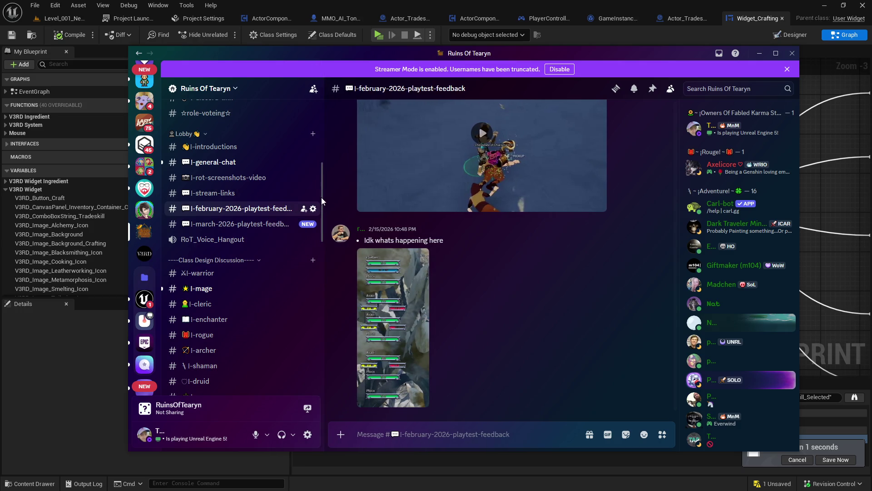
{"action": "scroll", "coordinate": [320, 232], "scroll_direction": "down", "scroll_amount": 5}
{"action": "scroll", "coordinate": [321, 228], "scroll_direction": "up", "scroll_amount": 2}
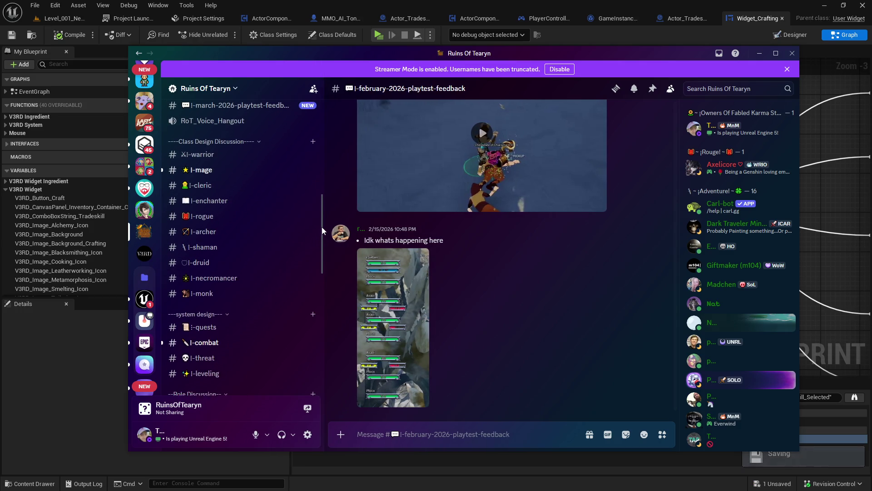
{"action": "mouse_move", "coordinate": [236, 144]}
{"action": "left_mouse_down"}
{"action": "mouse_move", "coordinate": [235, 400]}
{"action": "mouse_move", "coordinate": [233, 336]}
{"action": "left_mouse_up"}
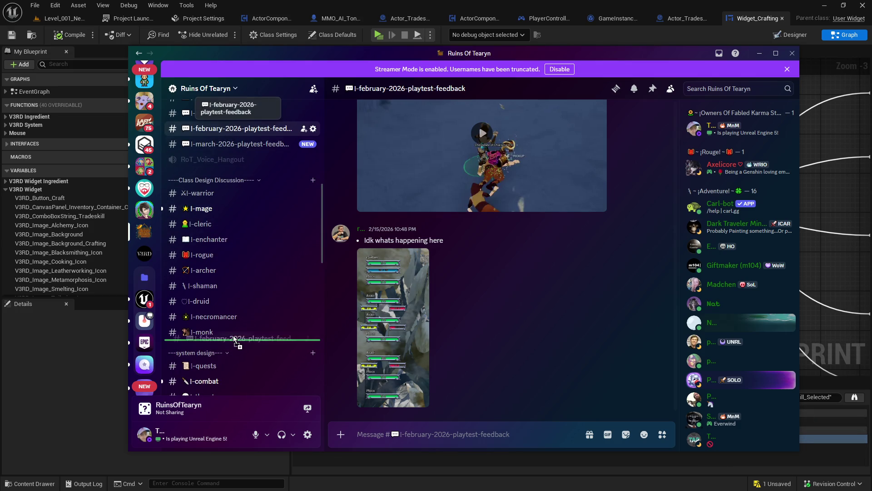
- Drop the february channel at the top of Archived Playtest Feedback
{"action": "scroll", "coordinate": [233, 335], "scroll_direction": "down", "scroll_amount": 4}
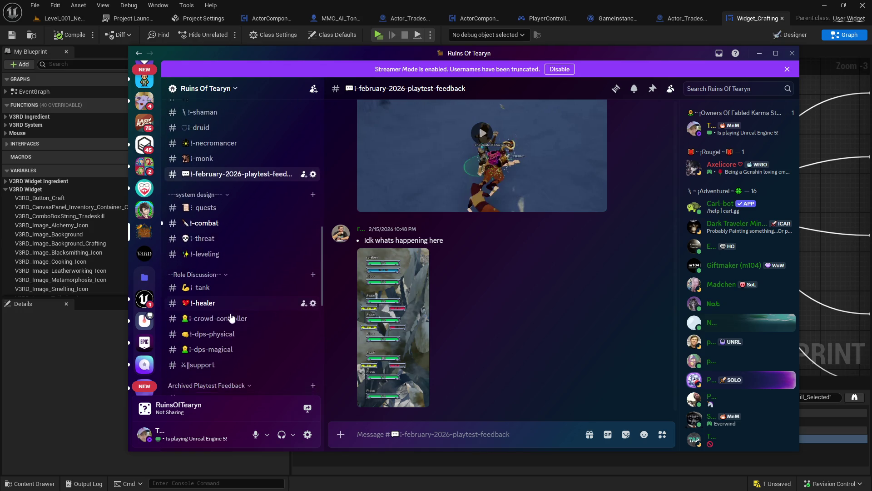
{"action": "left_click", "coordinate": [776, 53]}
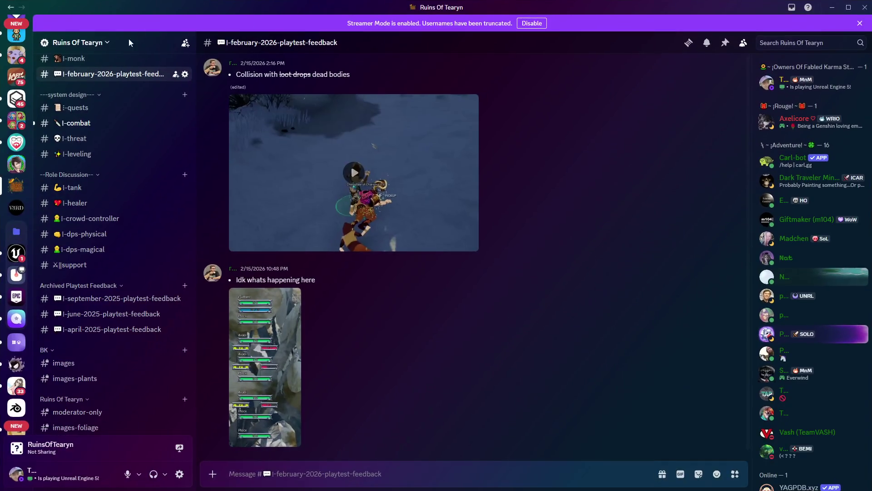
{"action": "mouse_move", "coordinate": [116, 76]}
{"action": "left_mouse_down"}
{"action": "mouse_move", "coordinate": [128, 298]}
{"action": "mouse_move", "coordinate": [152, 288]}
{"action": "mouse_move", "coordinate": [149, 330]}
{"action": "left_mouse_up"}
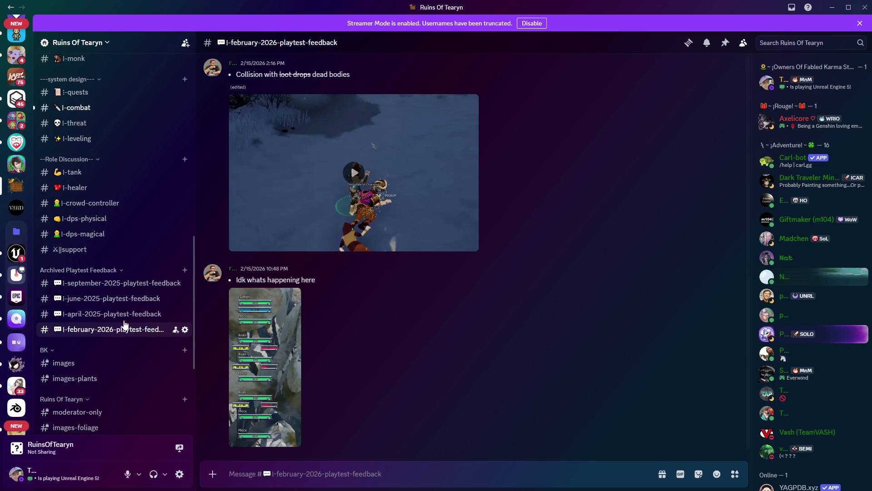
{"action": "left_click_drag", "start_coordinate": [125, 328], "coordinate": [128, 279]}
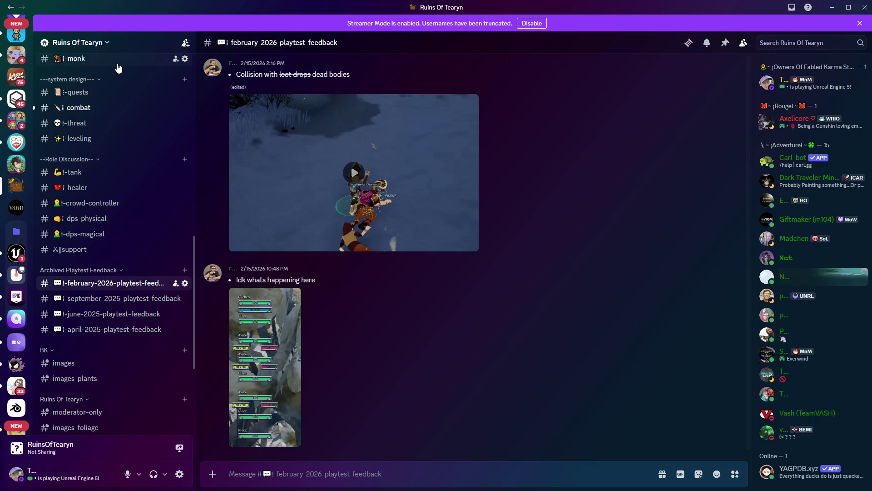
{"action": "scroll", "coordinate": [117, 68], "scroll_direction": "up", "scroll_amount": 3}
{"action": "scroll", "coordinate": [194, 84], "scroll_direction": "up", "scroll_amount": 10}
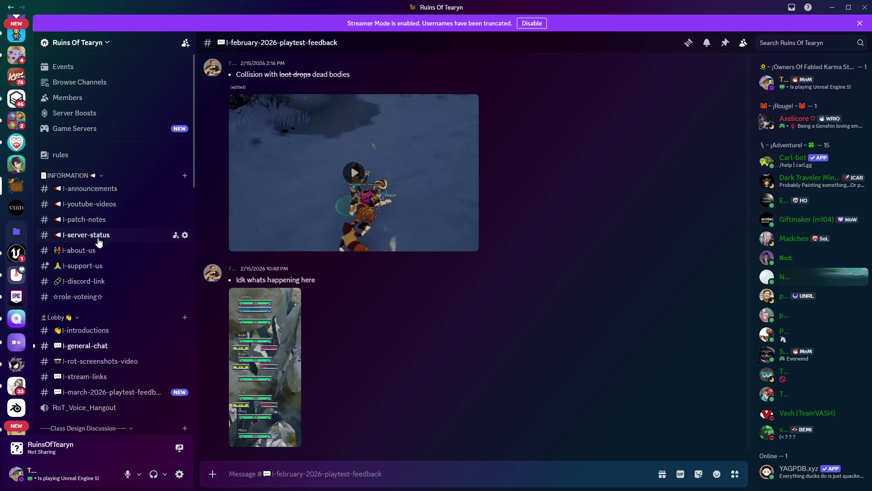
- Copy the server invite link from the discord-link channel
{"action": "left_click", "coordinate": [129, 278]}
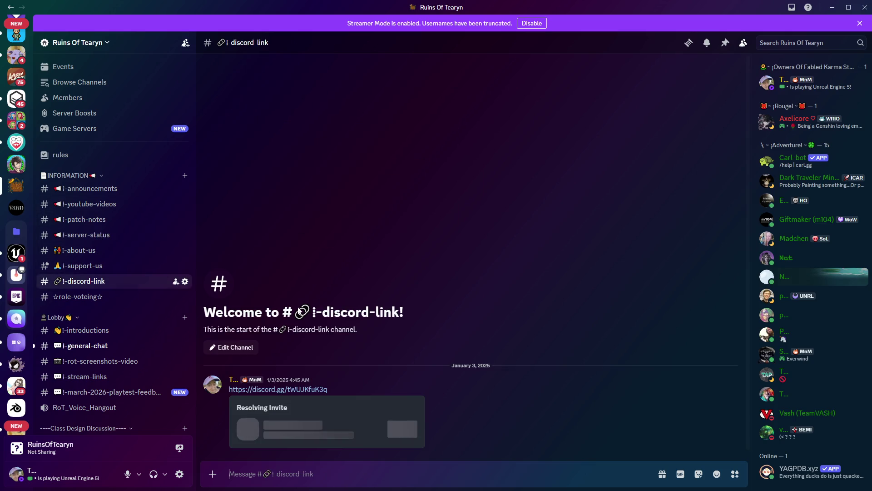
{"action": "right_click", "coordinate": [301, 389]}
{"action": "left_click", "coordinate": [333, 435]}
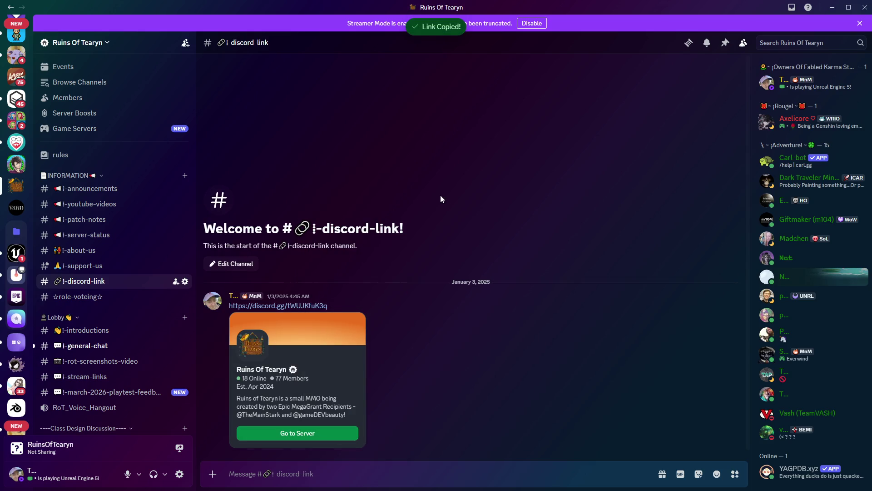
- Open general-chat, then switch back to the Unreal Engine editor
{"action": "scroll", "coordinate": [144, 331], "scroll_direction": "down", "scroll_amount": 2}
{"action": "left_click", "coordinate": [100, 301]}
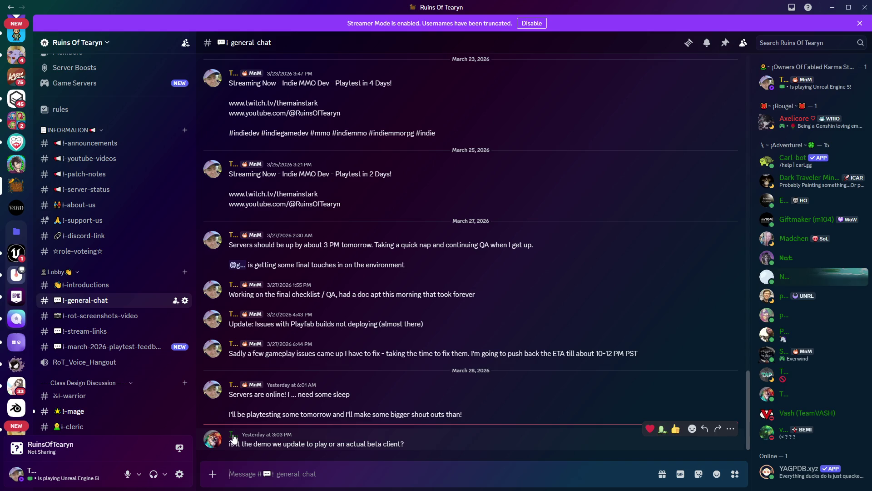
{"action": "key", "text": "alt+Tab"}
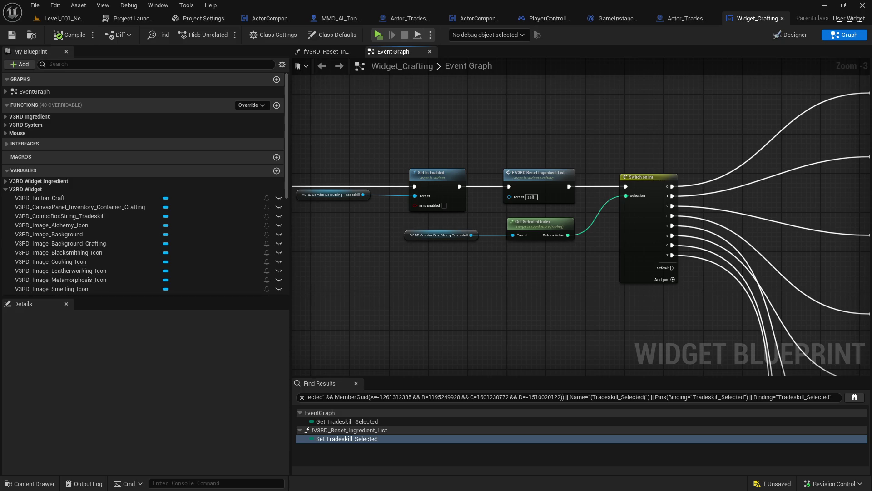
- Open rot-screenshots-video in Discord and view the snowy tower and first campfire screenshots
{"action": "key", "text": "alt+Tab"}
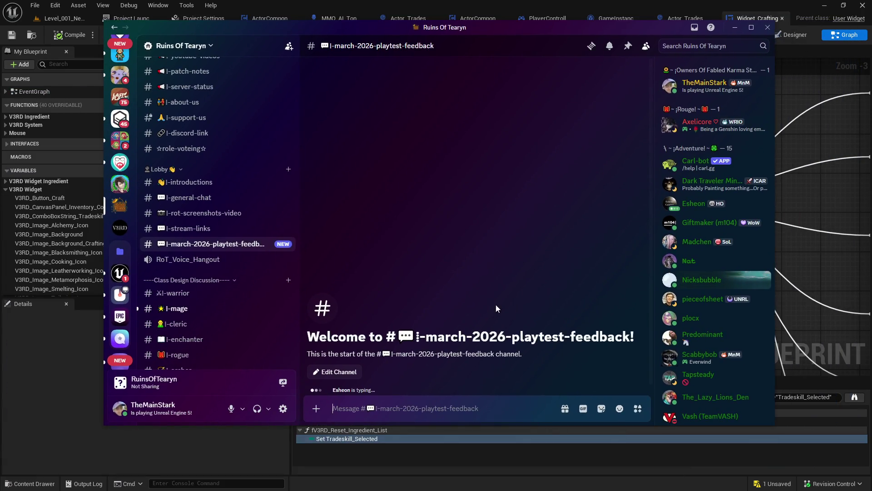
{"action": "left_click", "coordinate": [254, 215]}
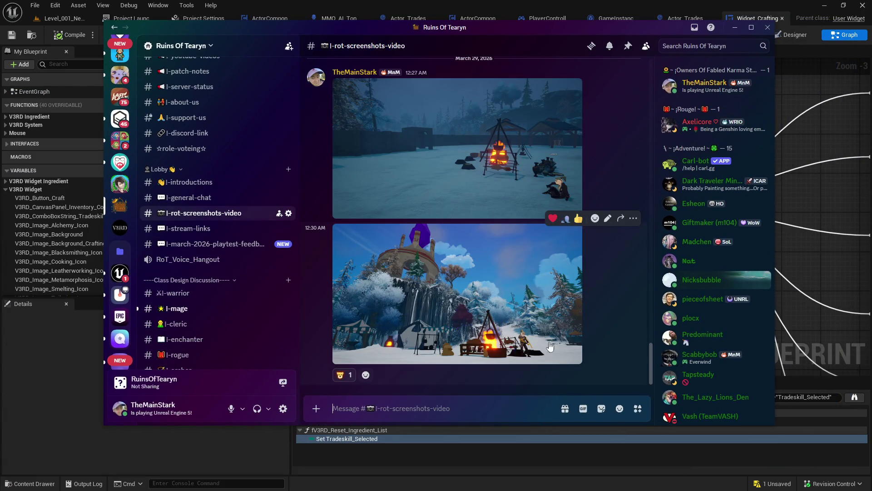
{"action": "scroll", "coordinate": [489, 337], "scroll_direction": "up", "scroll_amount": 3}
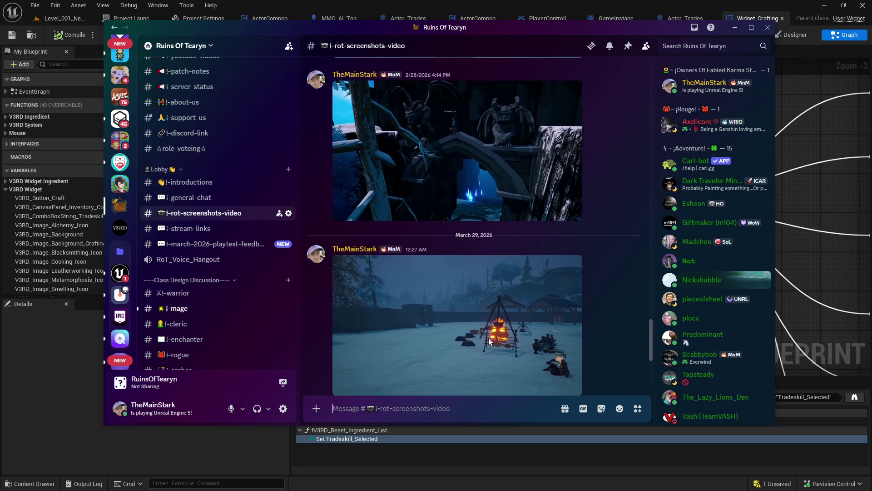
{"action": "scroll", "coordinate": [489, 337], "scroll_direction": "down", "scroll_amount": 3}
{"action": "left_click", "coordinate": [502, 330]}
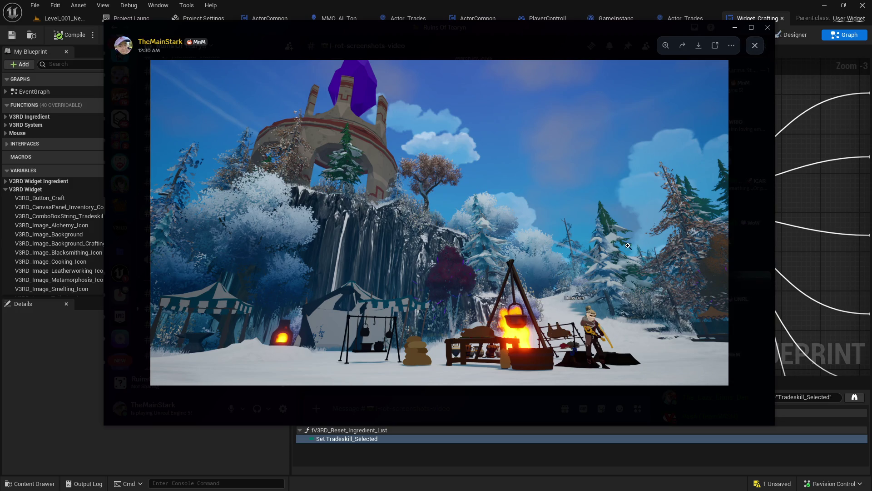
{"action": "left_click", "coordinate": [755, 46]}
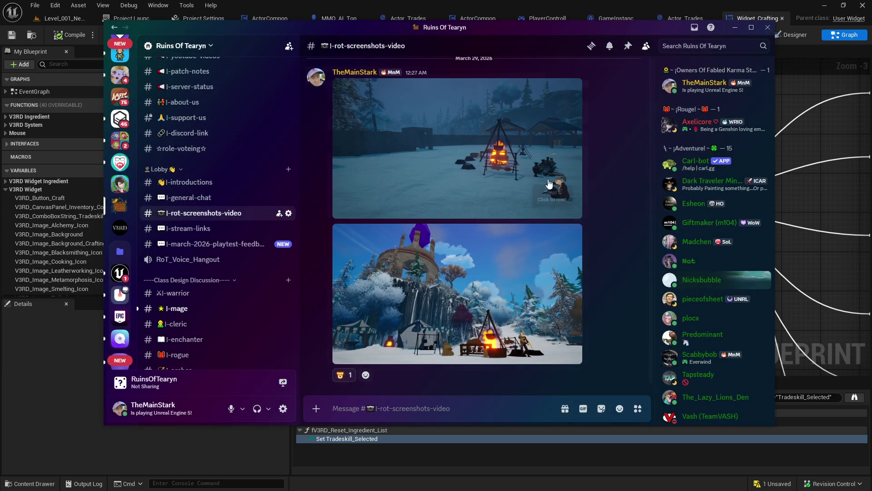
{"action": "left_click", "coordinate": [513, 185]}
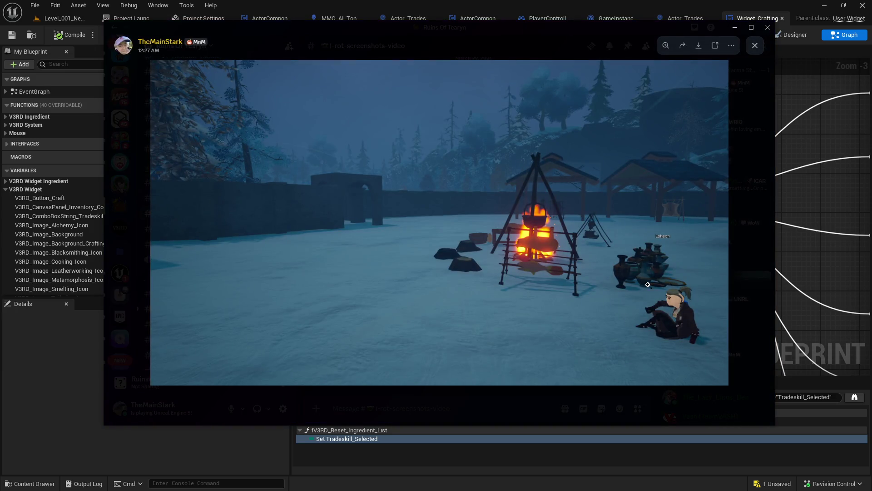
{"action": "left_click", "coordinate": [754, 46]}
- View the gargoyle and campfire-with-skeleton screenshots full size
{"action": "scroll", "coordinate": [603, 216], "scroll_direction": "up", "scroll_amount": 5}
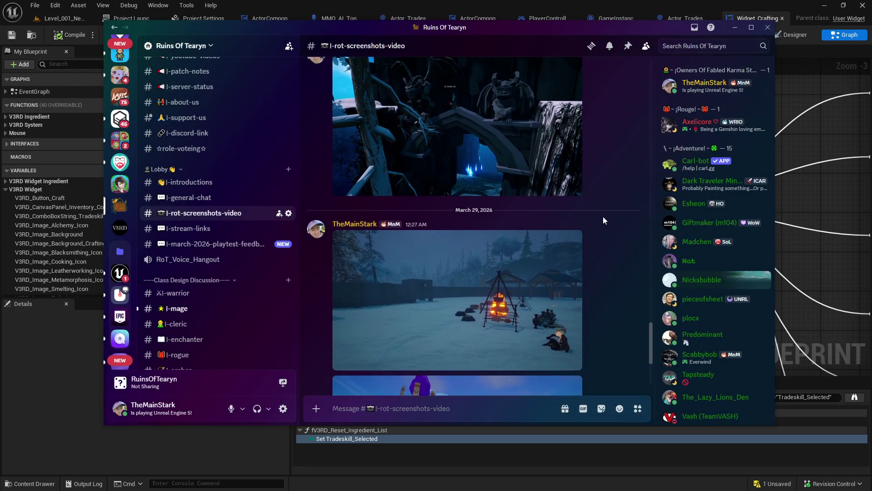
{"action": "scroll", "coordinate": [591, 223], "scroll_direction": "up", "scroll_amount": 2}
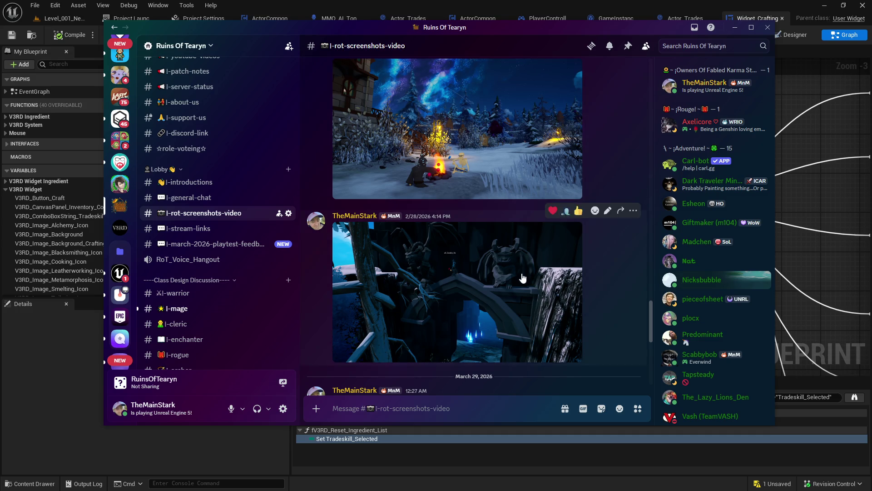
{"action": "left_click", "coordinate": [491, 262]}
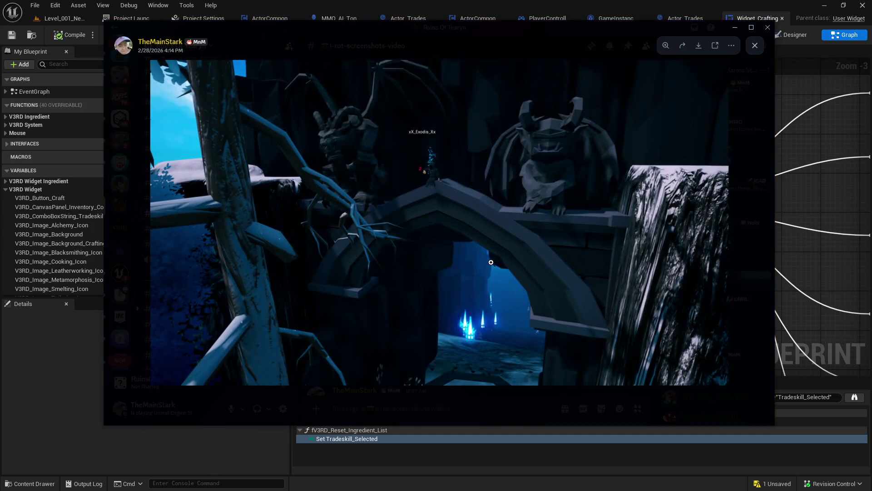
{"action": "left_click", "coordinate": [754, 46]}
{"action": "scroll", "coordinate": [591, 229], "scroll_direction": "up", "scroll_amount": 3}
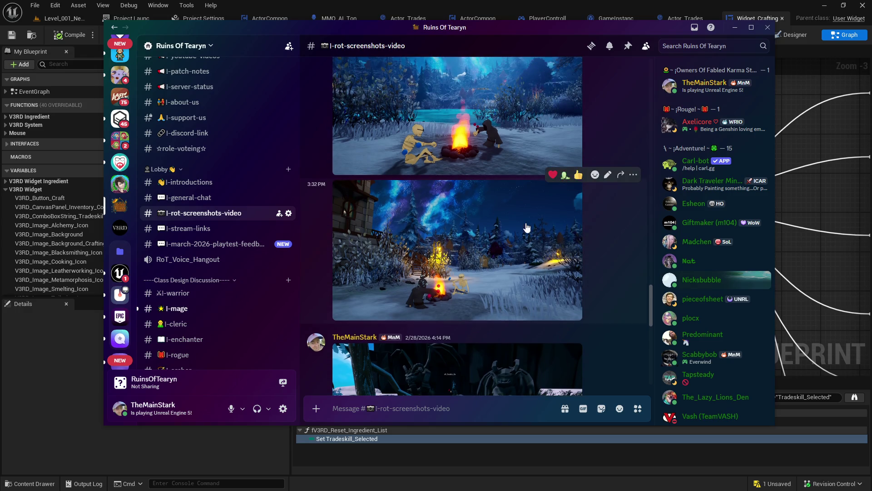
{"action": "left_click", "coordinate": [447, 189]}
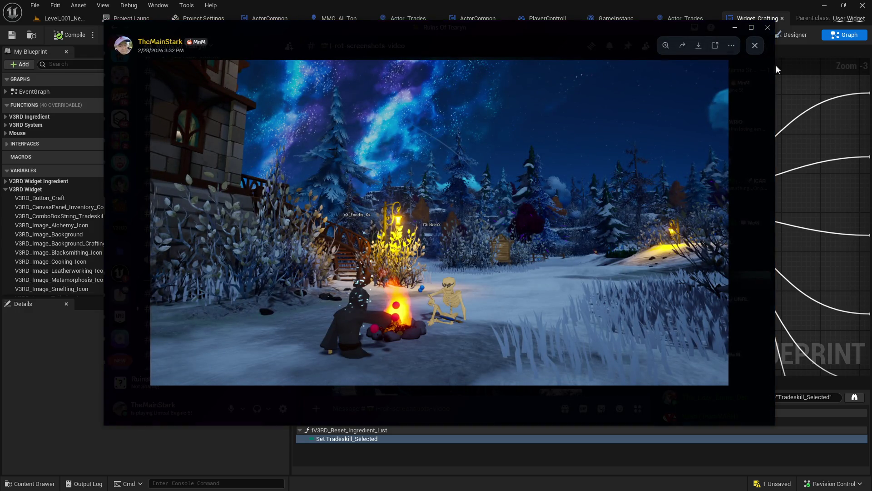
{"action": "left_click", "coordinate": [760, 45]}
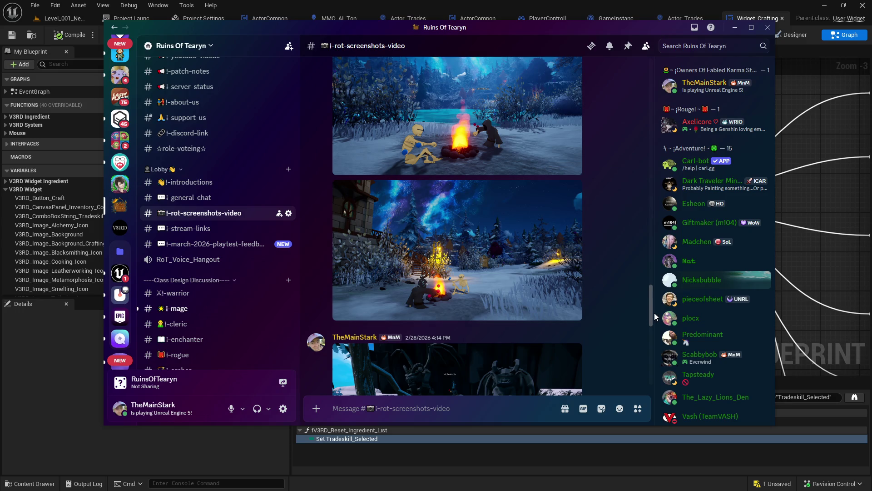
{"action": "scroll", "coordinate": [652, 313], "scroll_direction": "down", "scroll_amount": 2}
{"action": "scroll", "coordinate": [649, 335], "scroll_direction": "down", "scroll_amount": 5}
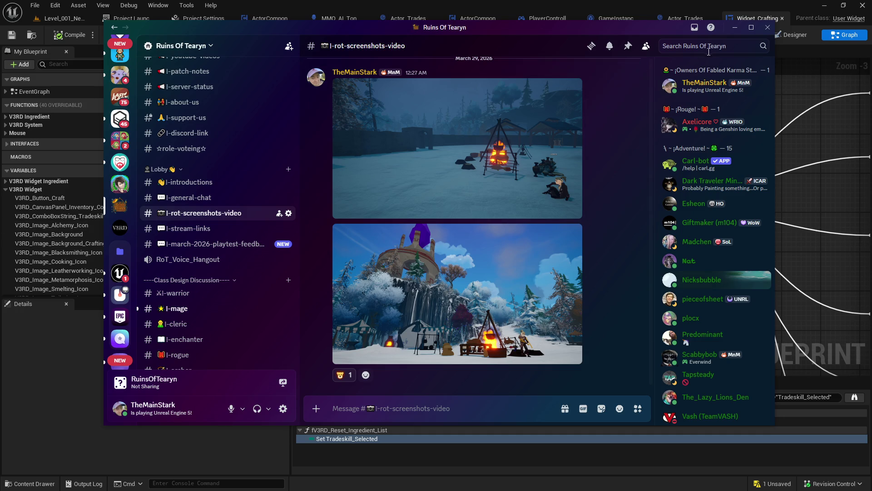
- Pan Widget_Crafting's graph from the Switch on Int through async load, data table row and Add Child nodes
{"action": "left_click", "coordinate": [734, 28]}
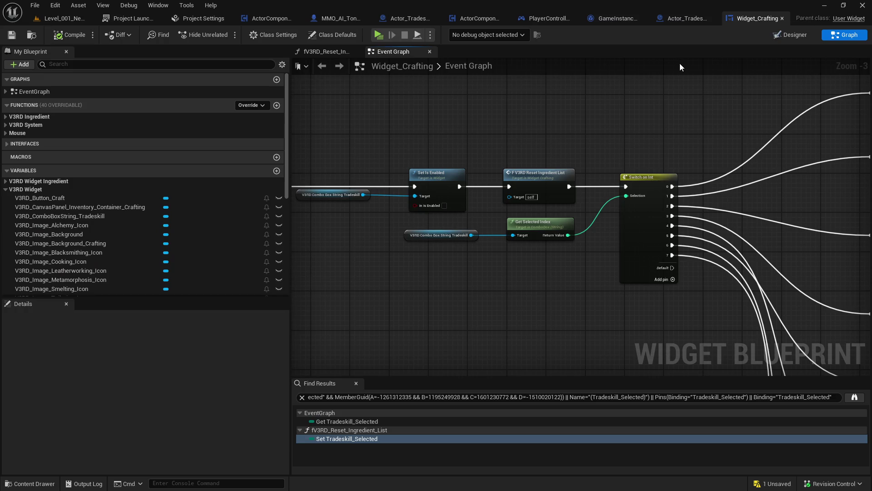
{"action": "right_click", "coordinate": [535, 87]}
{"action": "left_click", "coordinate": [481, 97]}
{"action": "mouse_move", "coordinate": [481, 97]}
{"action": "left_mouse_down"}
{"action": "mouse_move", "coordinate": [422, 108]}
{"action": "mouse_move", "coordinate": [295, 95]}
{"action": "left_mouse_up"}
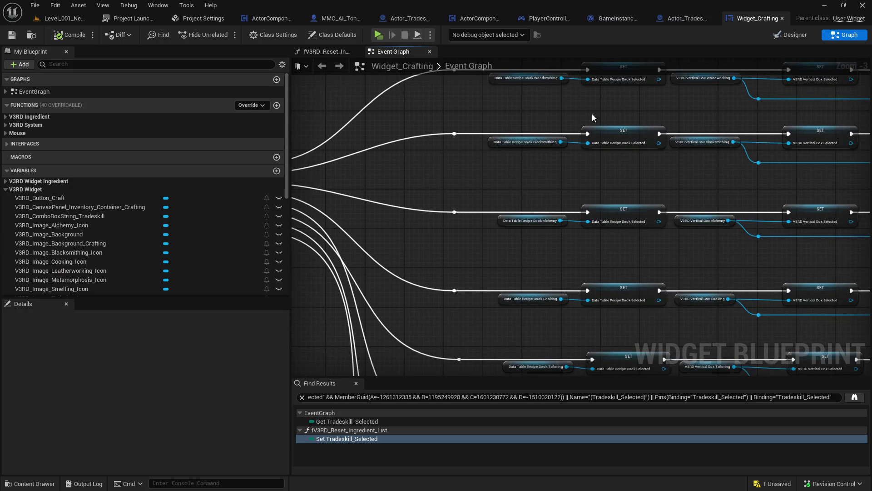
{"action": "left_click_drag", "start_coordinate": [604, 141], "coordinate": [848, 162]}
{"action": "left_click_drag", "start_coordinate": [334, 199], "coordinate": [465, 190]}
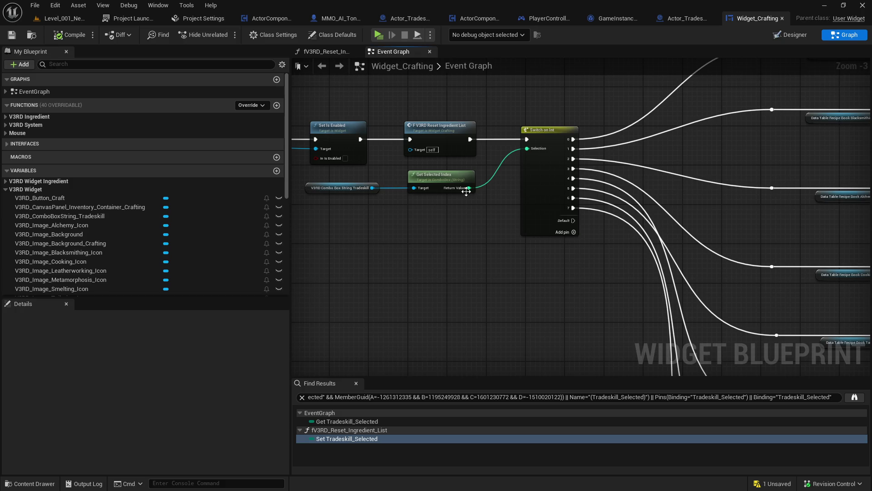
{"action": "left_click_drag", "start_coordinate": [680, 181], "coordinate": [409, 177]}
{"action": "left_click_drag", "start_coordinate": [713, 178], "coordinate": [380, 166]}
{"action": "left_click_drag", "start_coordinate": [579, 180], "coordinate": [292, 175]}
{"action": "left_click_drag", "start_coordinate": [524, 177], "coordinate": [343, 179]}
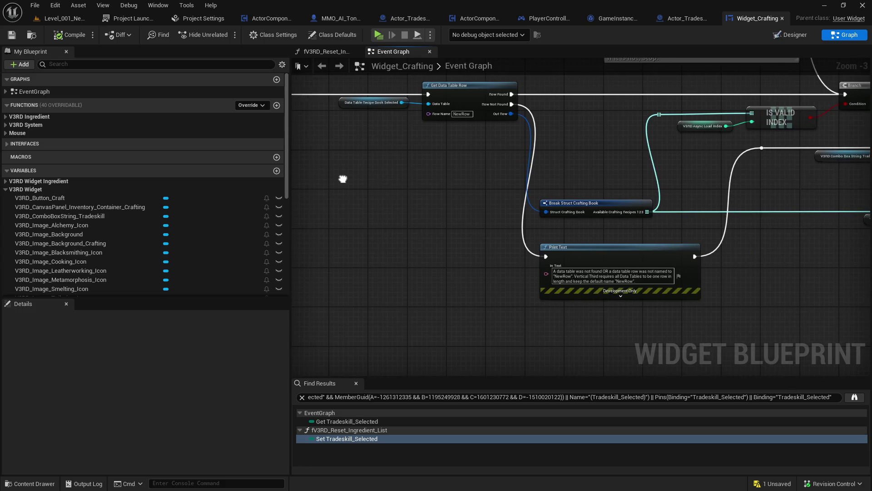
{"action": "left_click_drag", "start_coordinate": [544, 168], "coordinate": [284, 196]}
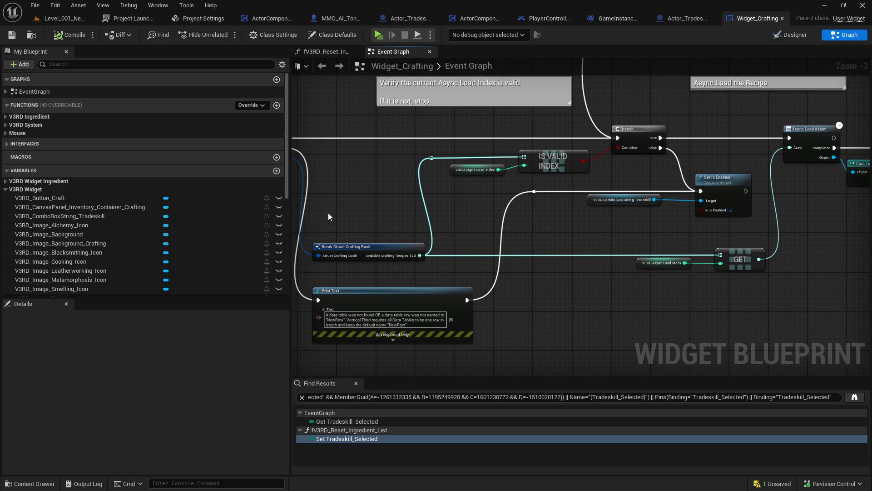
{"action": "left_click_drag", "start_coordinate": [506, 222], "coordinate": [409, 249]}
{"action": "left_click_drag", "start_coordinate": [682, 212], "coordinate": [409, 249]}
{"action": "left_click_drag", "start_coordinate": [521, 307], "coordinate": [356, 231]}
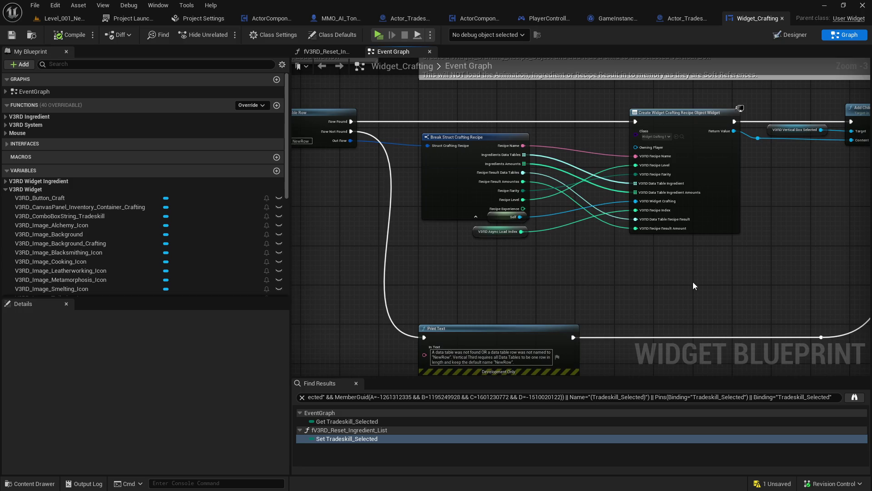
{"action": "mouse_move", "coordinate": [693, 281]}
{"action": "left_mouse_down"}
{"action": "mouse_move", "coordinate": [327, 309]}
{"action": "mouse_move", "coordinate": [741, 262]}
{"action": "left_mouse_up"}
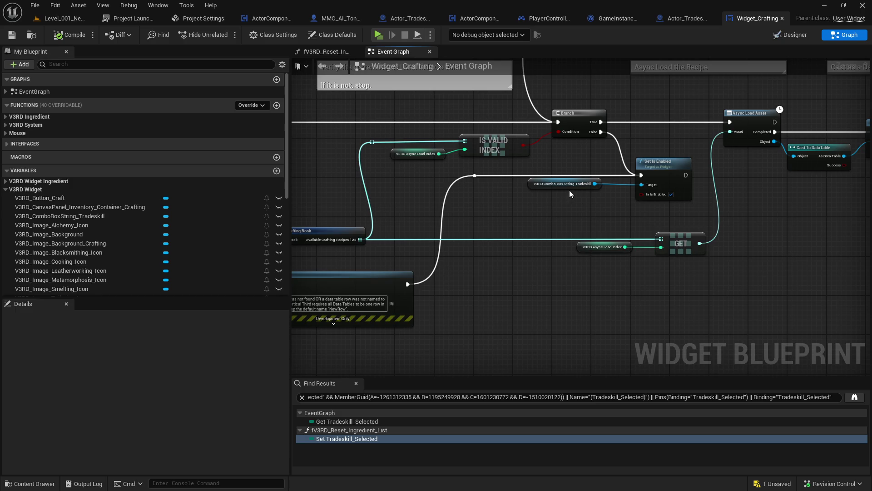
{"action": "left_click_drag", "start_coordinate": [569, 190], "coordinate": [698, 198]}
{"action": "mouse_move", "coordinate": [483, 212]}
{"action": "left_mouse_down"}
{"action": "mouse_move", "coordinate": [598, 213]}
{"action": "mouse_move", "coordinate": [697, 185]}
{"action": "left_mouse_up"}
- Inspect the Break Struct node and the Data Table Recipe Book Selected variable
{"action": "left_click", "coordinate": [568, 232]}
{"action": "left_click", "coordinate": [559, 142]}
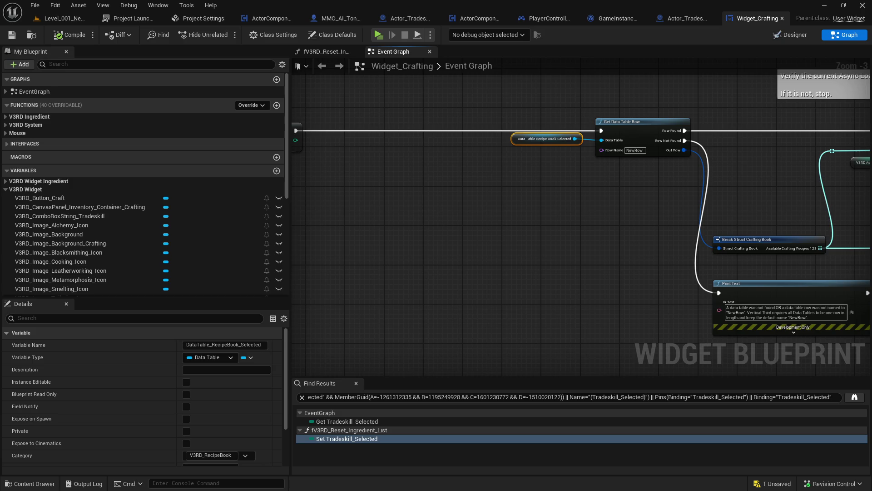
{"action": "left_click", "coordinate": [594, 205]}
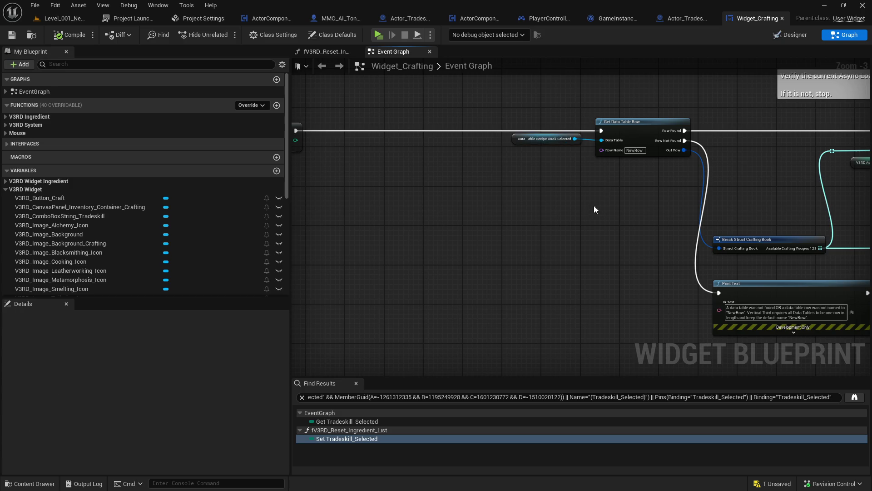
{"action": "mouse_move", "coordinate": [593, 206]}
{"action": "left_mouse_down"}
{"action": "mouse_move", "coordinate": [611, 199]}
{"action": "mouse_move", "coordinate": [359, 216]}
{"action": "mouse_move", "coordinate": [847, 149]}
{"action": "mouse_move", "coordinate": [739, 204]}
{"action": "mouse_move", "coordinate": [413, 282]}
{"action": "mouse_move", "coordinate": [373, 318]}
{"action": "mouse_move", "coordinate": [659, 218]}
{"action": "mouse_move", "coordinate": [776, 250]}
{"action": "left_mouse_up"}
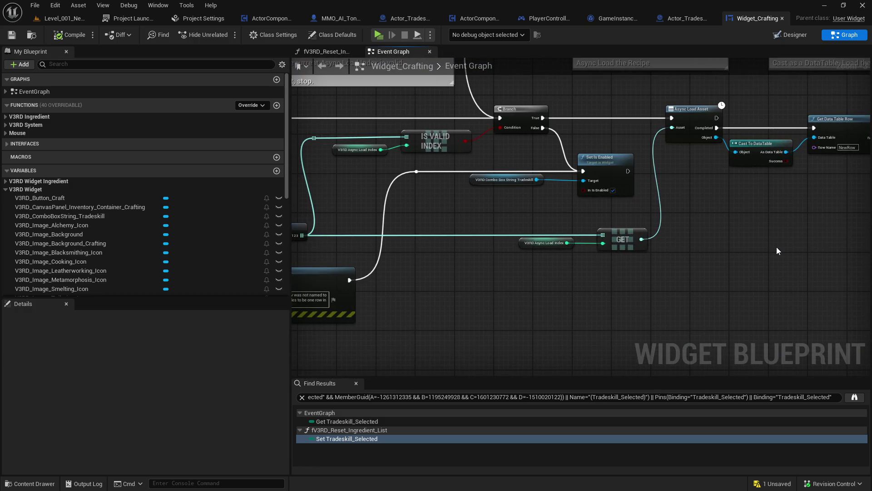
{"action": "left_click_drag", "start_coordinate": [551, 222], "coordinate": [777, 207]}
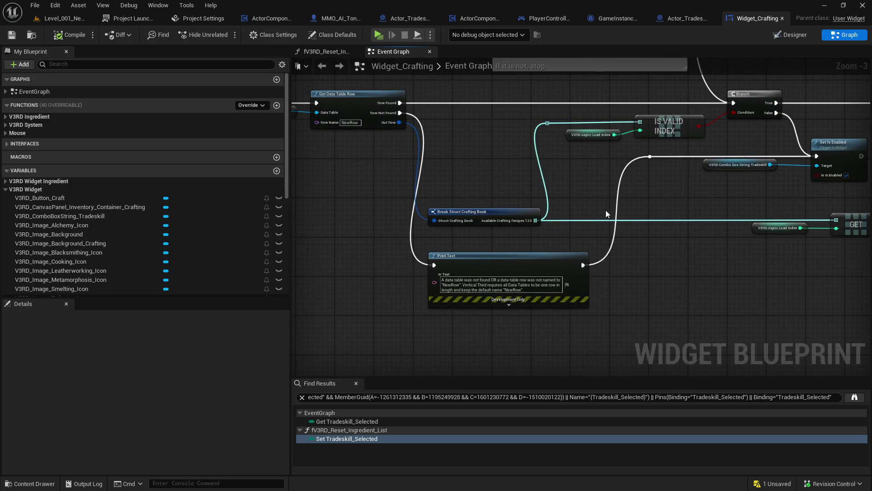
{"action": "mouse_move", "coordinate": [411, 148]}
{"action": "left_mouse_down"}
{"action": "mouse_move", "coordinate": [507, 181]}
{"action": "mouse_move", "coordinate": [533, 202]}
{"action": "left_mouse_up"}
{"action": "left_click", "coordinate": [395, 150]}
- Pan across the recipe book assignment rows, then return to the Level_001 tab
{"action": "left_click_drag", "start_coordinate": [357, 148], "coordinate": [571, 113]}
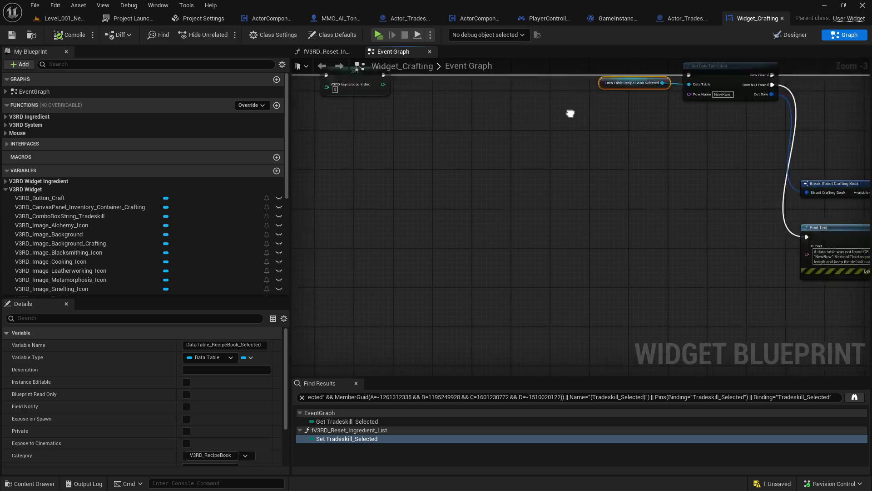
{"action": "scroll", "coordinate": [570, 113], "scroll_direction": "down", "scroll_amount": 1}
{"action": "mouse_move", "coordinate": [590, 205]}
{"action": "left_mouse_down"}
{"action": "mouse_move", "coordinate": [666, 301]}
{"action": "mouse_move", "coordinate": [805, 227]}
{"action": "left_mouse_up"}
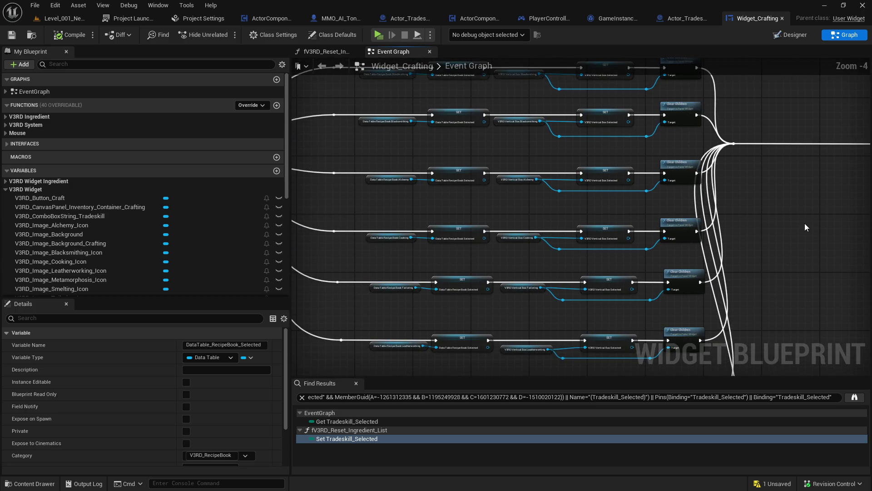
{"action": "left_click", "coordinate": [541, 208]}
{"action": "left_click_drag", "start_coordinate": [526, 214], "coordinate": [634, 213]}
{"action": "scroll", "coordinate": [654, 224], "scroll_direction": "up", "scroll_amount": 1}
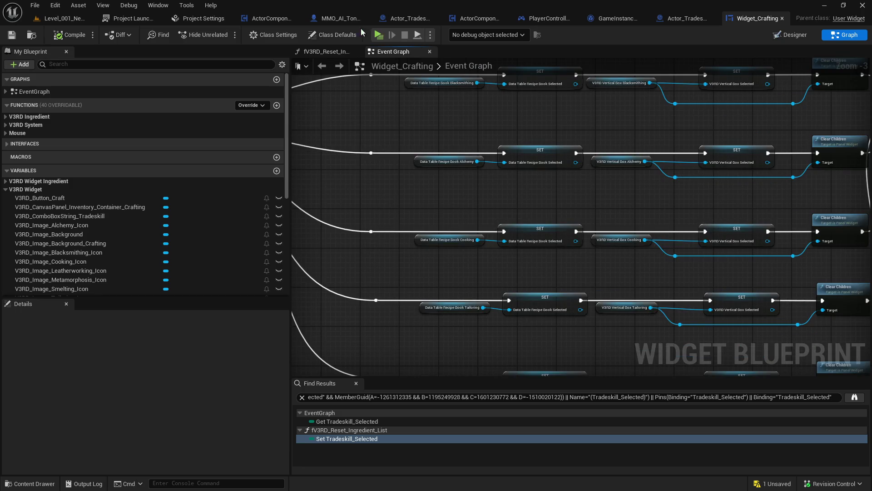
{"action": "left_click", "coordinate": [63, 18]}
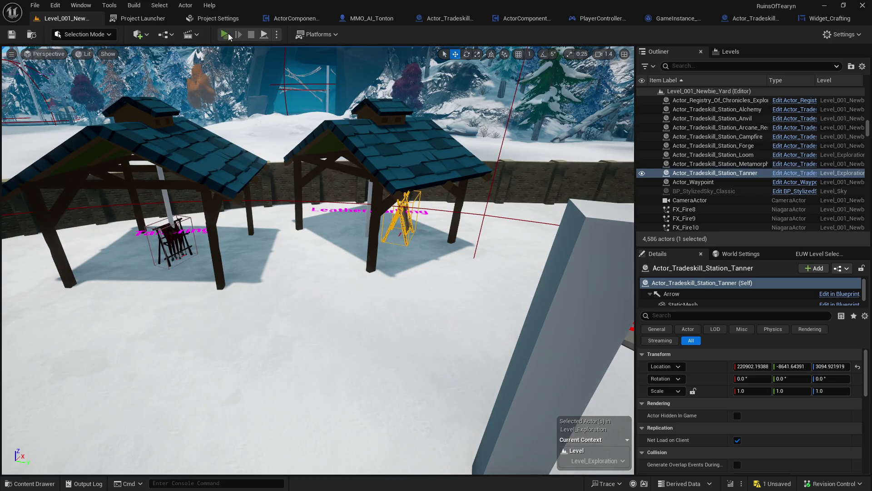
- Launch Play In Editor from the level editor toolbar
{"action": "left_click", "coordinate": [228, 33]}
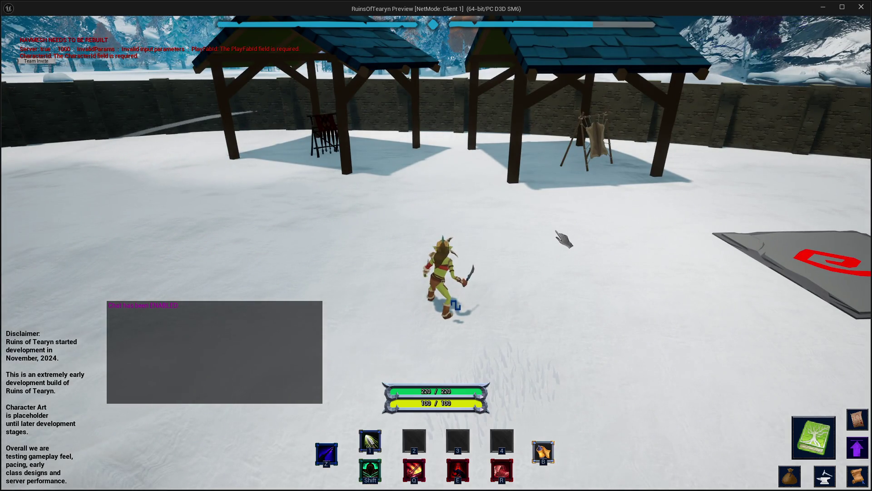
- Open the crafting window and switch the tradeskill to Leatherworking
{"action": "left_click_drag", "start_coordinate": [530, 228], "coordinate": [626, 218]}
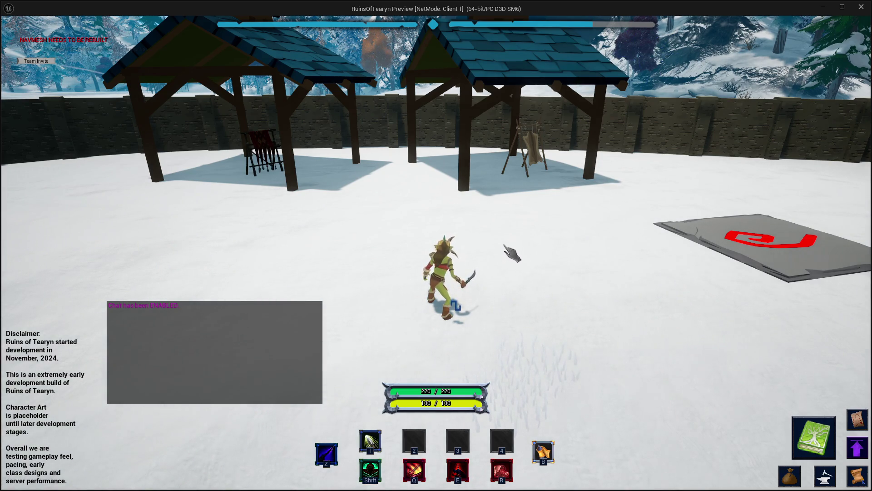
{"action": "left_click", "coordinate": [824, 476]}
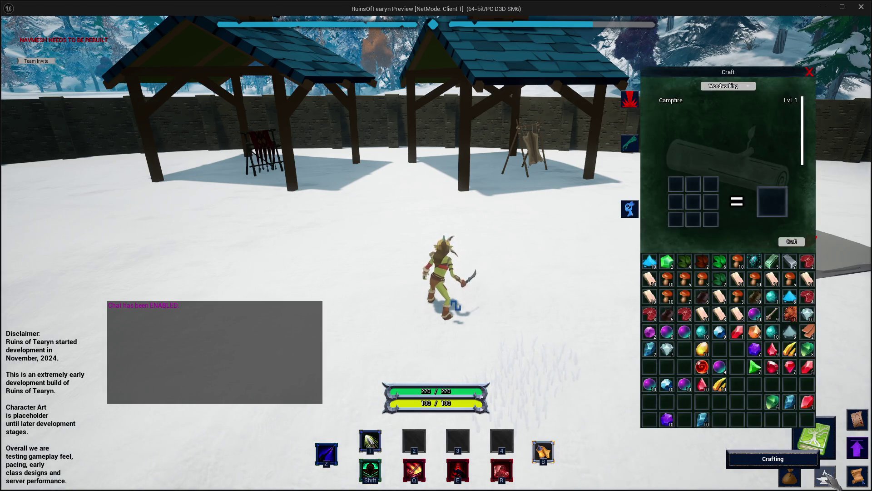
{"action": "left_click", "coordinate": [727, 86]}
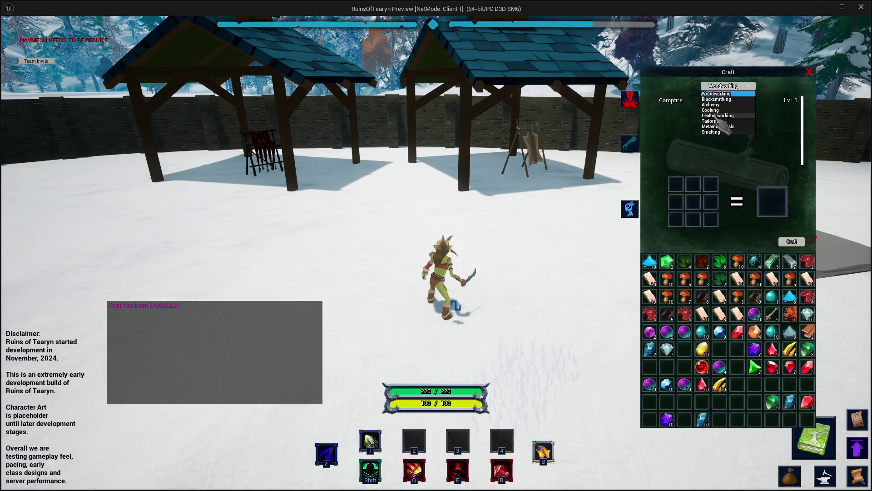
{"action": "left_click", "coordinate": [718, 116]}
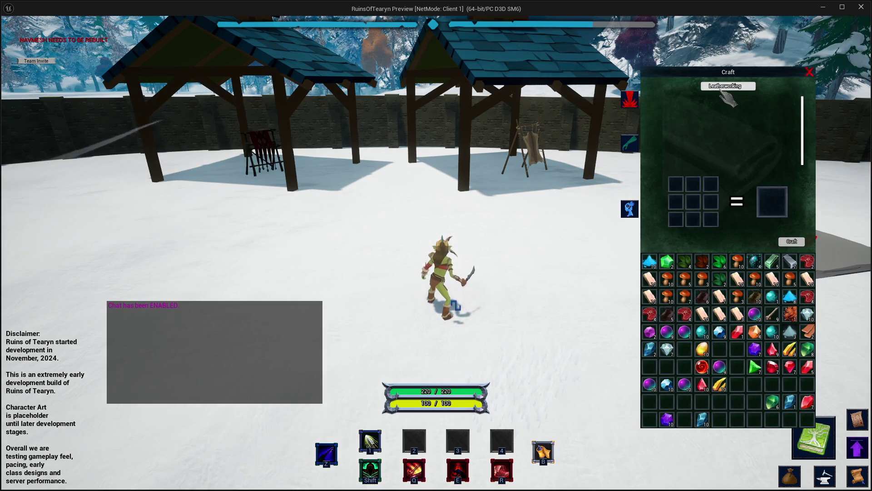
- Alternate the tradeskill between Tailoring and Leatherworking, then end the preview
{"action": "left_click", "coordinate": [722, 87]}
{"action": "left_click", "coordinate": [721, 123]}
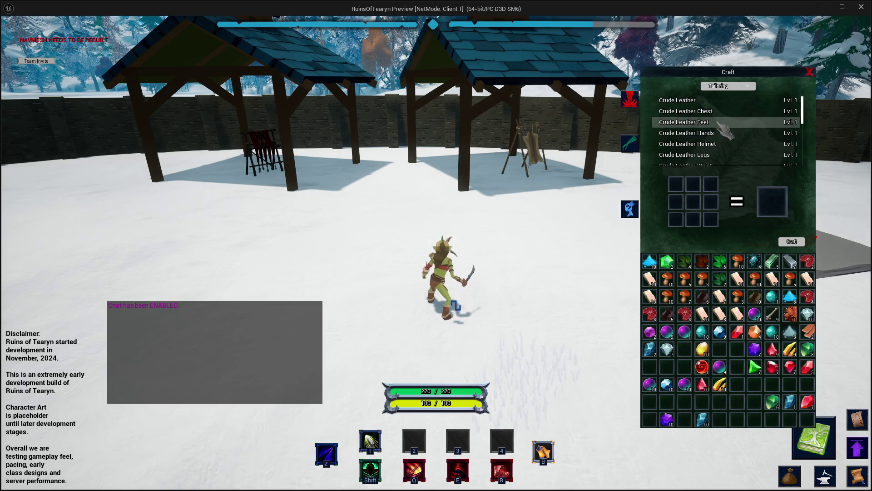
{"action": "left_click", "coordinate": [722, 86]}
{"action": "left_click", "coordinate": [721, 116]}
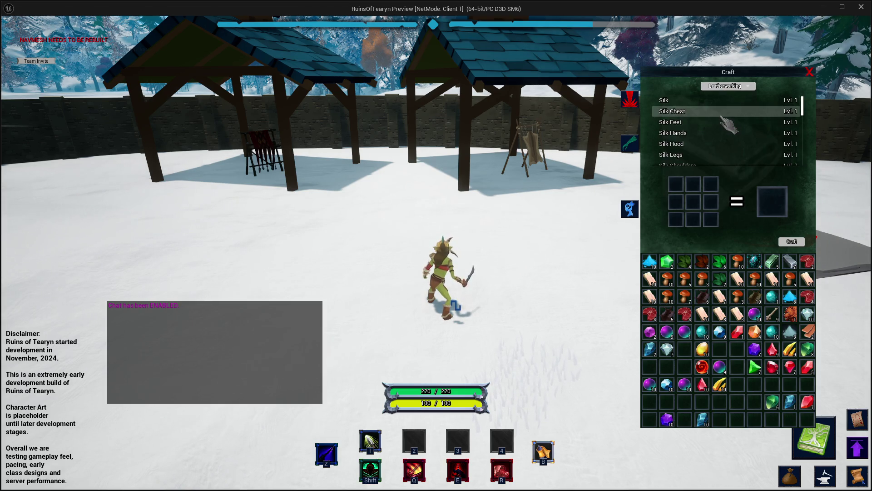
{"action": "left_click", "coordinate": [724, 85]}
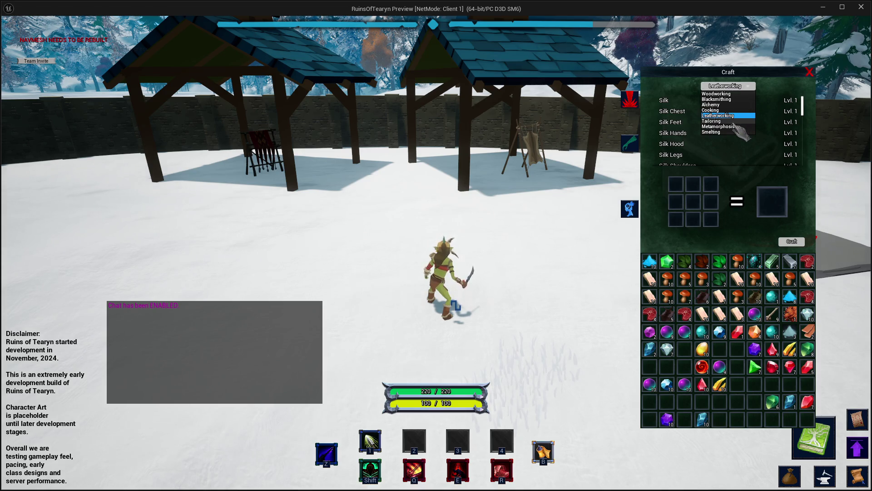
{"action": "left_click", "coordinate": [722, 122]}
{"action": "left_click", "coordinate": [727, 86]}
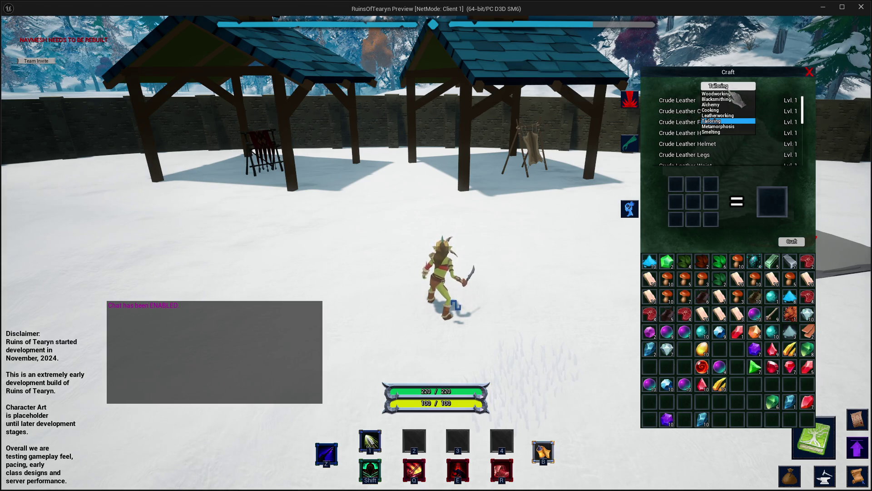
{"action": "left_click", "coordinate": [864, 7]}
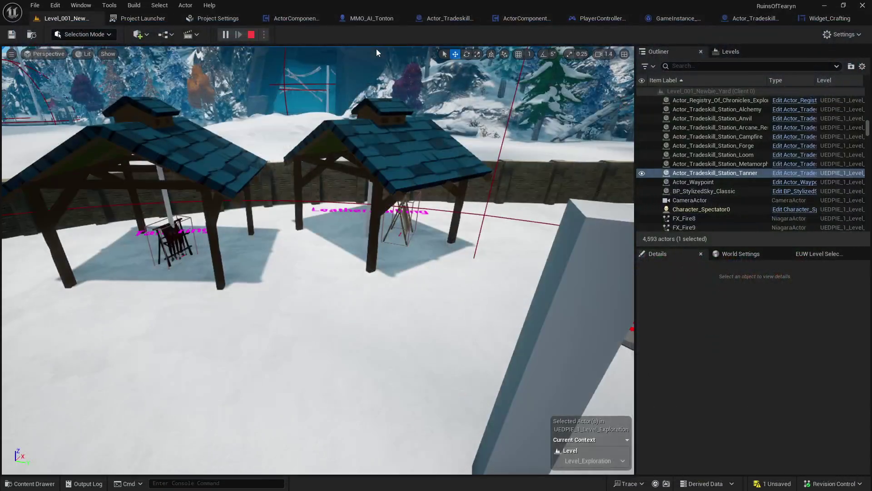
- Return to Widget_Crafting's Designer view and bring up the tradeskill combo box's On Selection Changed event
{"action": "left_click", "coordinate": [822, 18]}
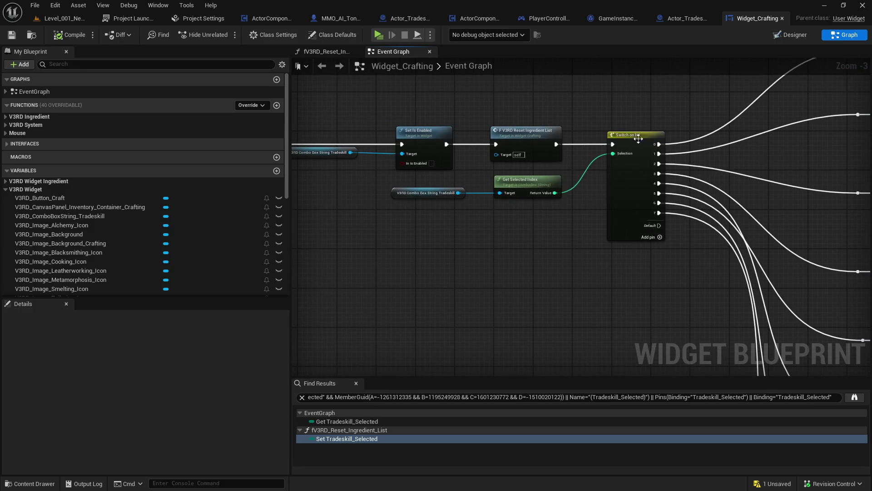
{"action": "left_click", "coordinate": [792, 33]}
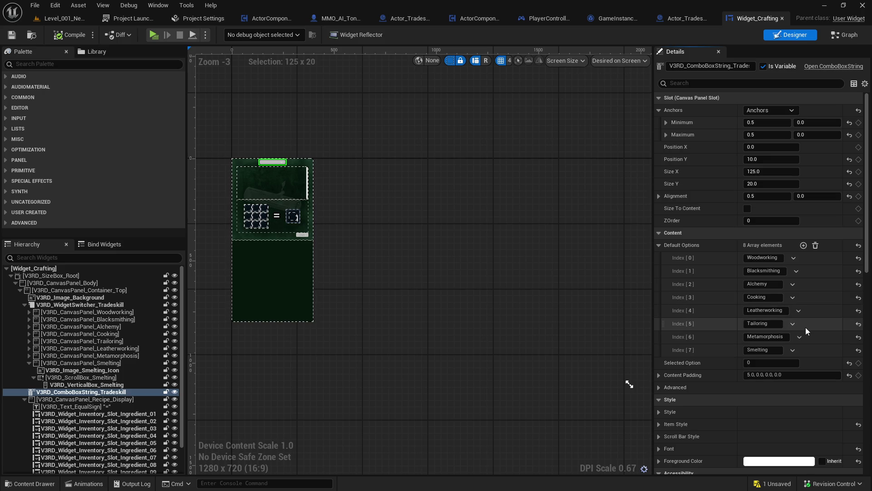
{"action": "left_click", "coordinate": [866, 408]}
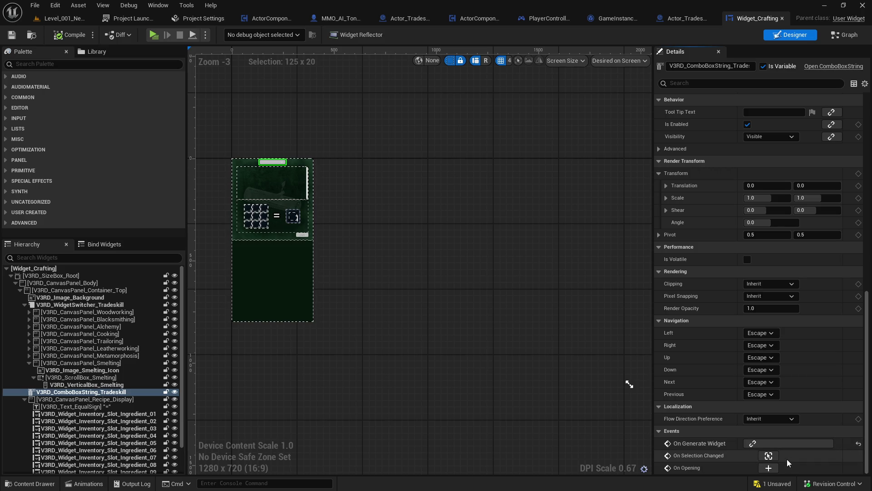
{"action": "left_click", "coordinate": [769, 456]}
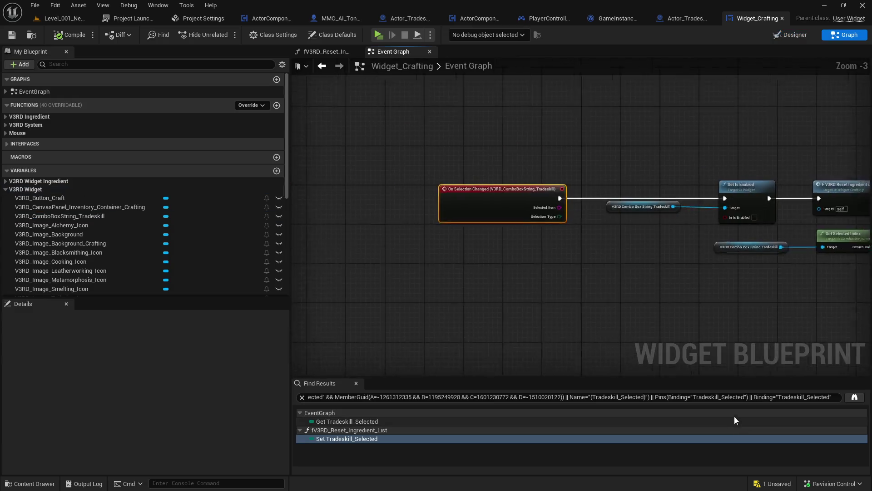
{"action": "left_click_drag", "start_coordinate": [676, 335], "coordinate": [395, 314]}
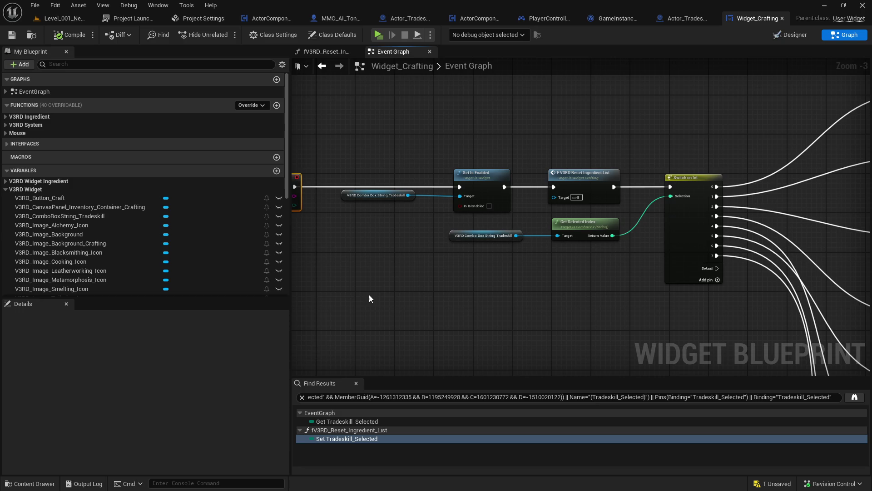
{"action": "left_click_drag", "start_coordinate": [361, 276], "coordinate": [467, 263]}
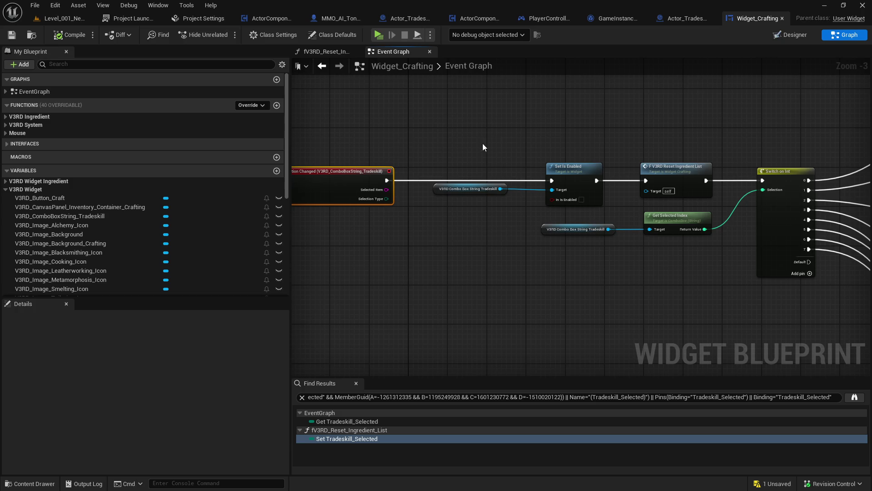
{"action": "mouse_move", "coordinate": [520, 135]}
{"action": "left_mouse_down"}
{"action": "mouse_move", "coordinate": [475, 135]}
{"action": "mouse_move", "coordinate": [413, 216]}
{"action": "left_mouse_up"}
{"action": "mouse_move", "coordinate": [473, 132]}
{"action": "left_mouse_down"}
{"action": "mouse_move", "coordinate": [465, 115]}
{"action": "mouse_move", "coordinate": [446, 113]}
{"action": "left_mouse_up"}
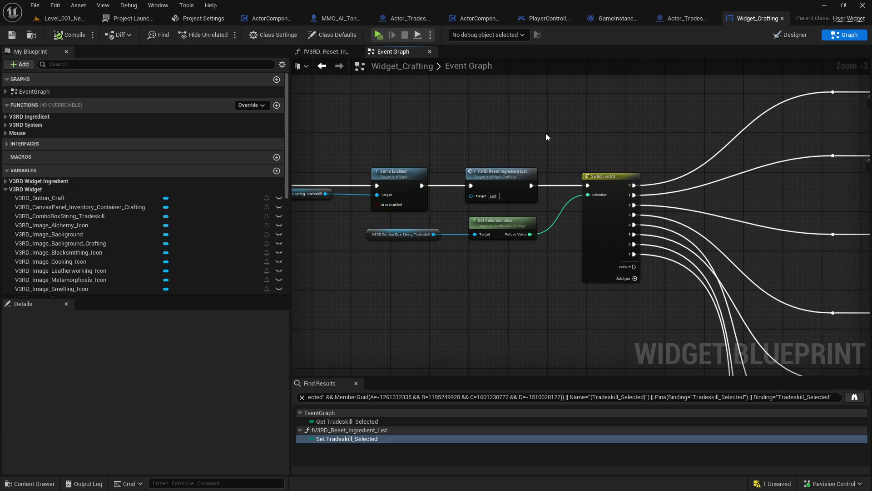
{"action": "left_click", "coordinate": [474, 188]}
{"action": "mouse_move", "coordinate": [474, 188]}
{"action": "left_mouse_down"}
{"action": "mouse_move", "coordinate": [425, 136]}
{"action": "mouse_move", "coordinate": [409, 84]}
{"action": "left_mouse_up"}
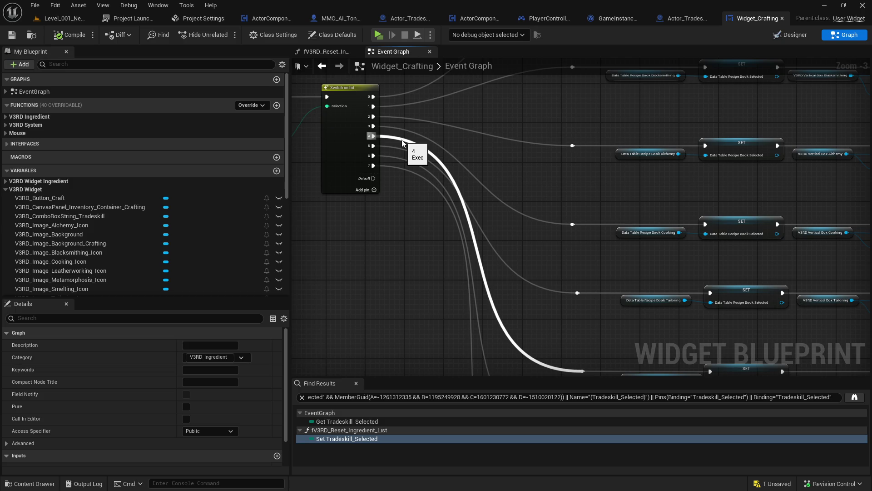
{"action": "left_click_drag", "start_coordinate": [402, 143], "coordinate": [256, 27]}
{"action": "left_click", "coordinate": [513, 262]}
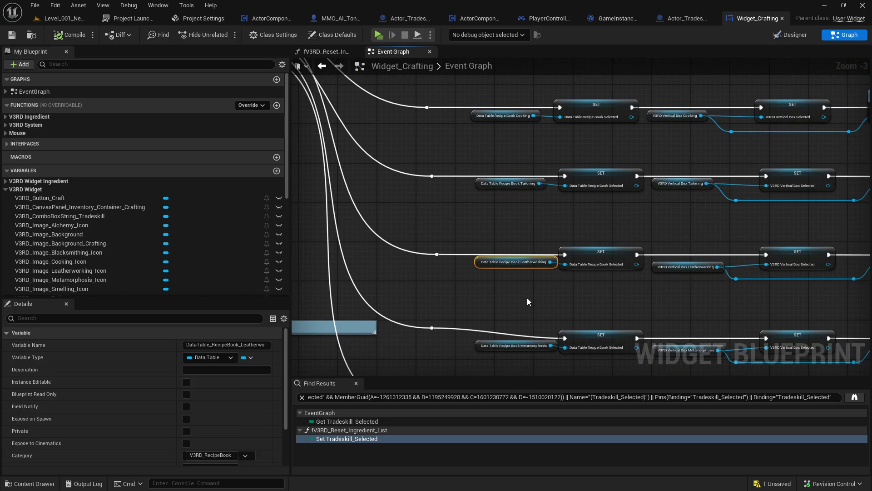
{"action": "left_click", "coordinate": [604, 260]}
{"action": "left_click_drag", "start_coordinate": [609, 306], "coordinate": [533, 252]}
{"action": "left_click", "coordinate": [590, 229]}
{"action": "mouse_move", "coordinate": [734, 219]}
{"action": "left_mouse_down"}
{"action": "mouse_move", "coordinate": [484, 275]}
{"action": "mouse_move", "coordinate": [443, 298]}
{"action": "mouse_move", "coordinate": [422, 371]}
{"action": "left_mouse_up"}
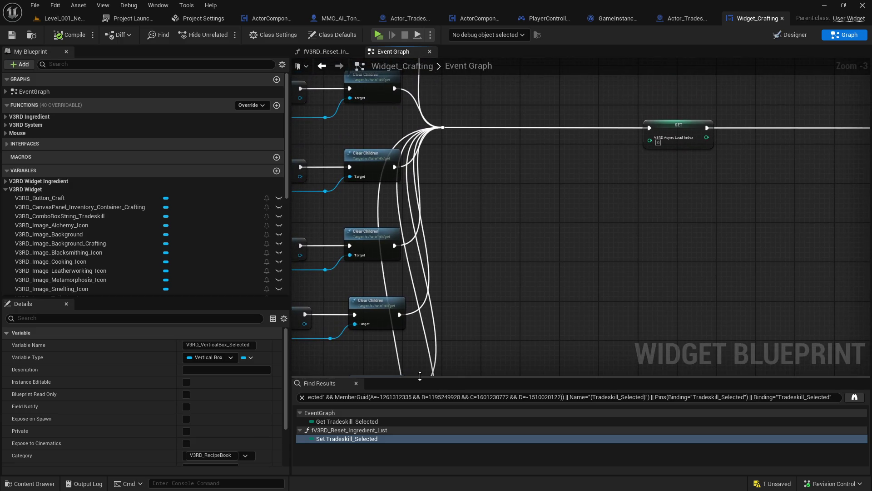
{"action": "left_click_drag", "start_coordinate": [575, 295], "coordinate": [396, 283]}
{"action": "left_click", "coordinate": [523, 119]}
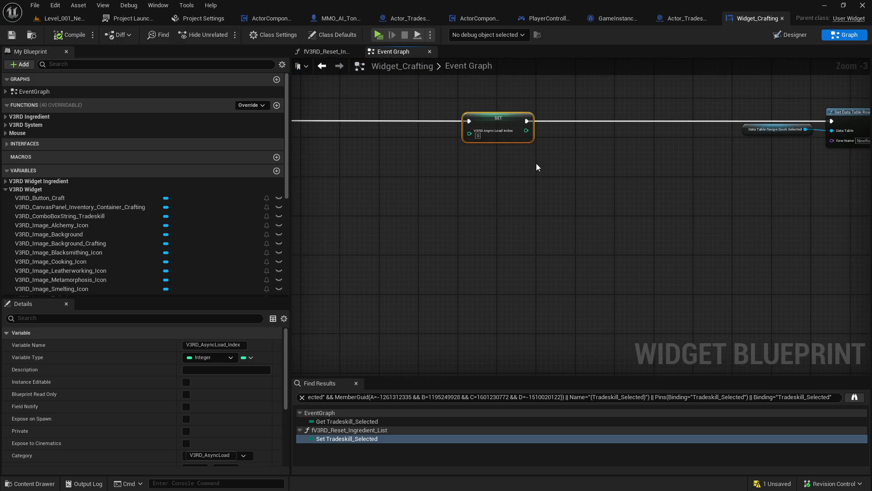
{"action": "left_click_drag", "start_coordinate": [538, 164], "coordinate": [331, 86]}
{"action": "left_click", "coordinate": [436, 133]}
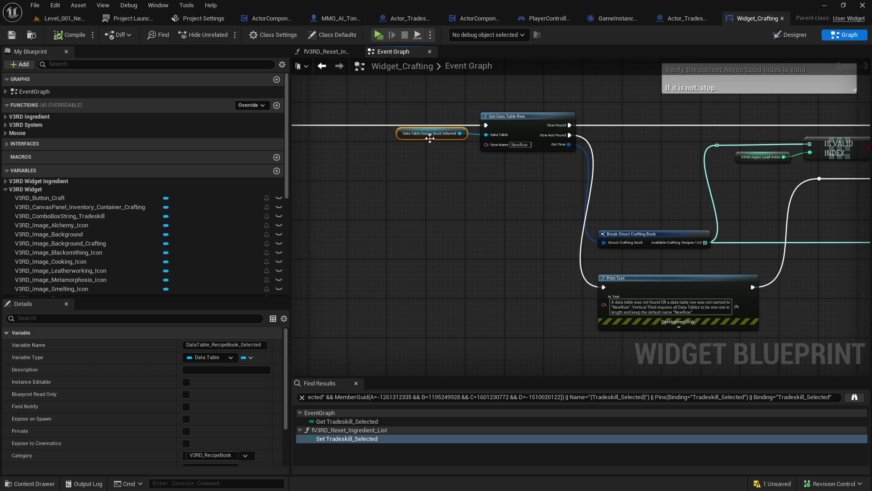
{"action": "mouse_move", "coordinate": [456, 181]}
{"action": "left_mouse_down"}
{"action": "mouse_move", "coordinate": [424, 165]}
{"action": "mouse_move", "coordinate": [454, 183]}
{"action": "mouse_move", "coordinate": [210, 218]}
{"action": "mouse_move", "coordinate": [249, 200]}
{"action": "mouse_move", "coordinate": [499, 209]}
{"action": "left_mouse_up"}
{"action": "mouse_move", "coordinate": [168, 222]}
{"action": "left_mouse_down"}
{"action": "mouse_move", "coordinate": [674, 224]}
{"action": "mouse_move", "coordinate": [674, 153]}
{"action": "left_mouse_up"}
{"action": "left_click", "coordinate": [700, 177]}
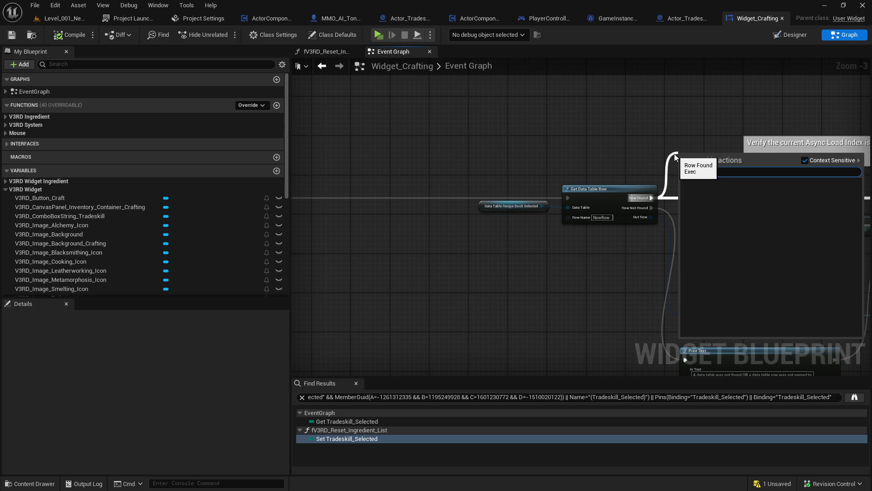
- Add a Print String on Row Found showing the selected recipe book's name, then start play-in-editor with Alt+P
{"action": "type", "text": "print string"}
{"action": "key", "text": "Return"}
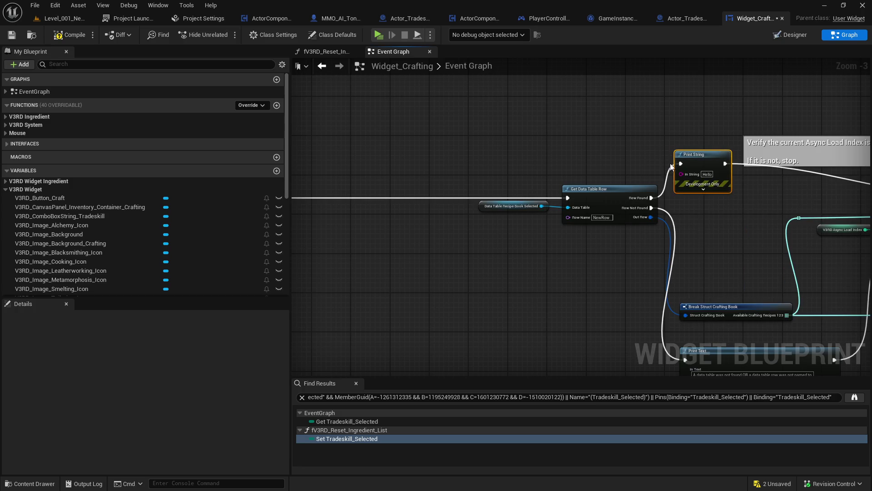
{"action": "mouse_move", "coordinate": [681, 174]}
{"action": "left_mouse_down"}
{"action": "mouse_move", "coordinate": [536, 193]}
{"action": "mouse_move", "coordinate": [541, 206]}
{"action": "left_mouse_up"}
{"action": "left_click_drag", "start_coordinate": [587, 173], "coordinate": [588, 148]}
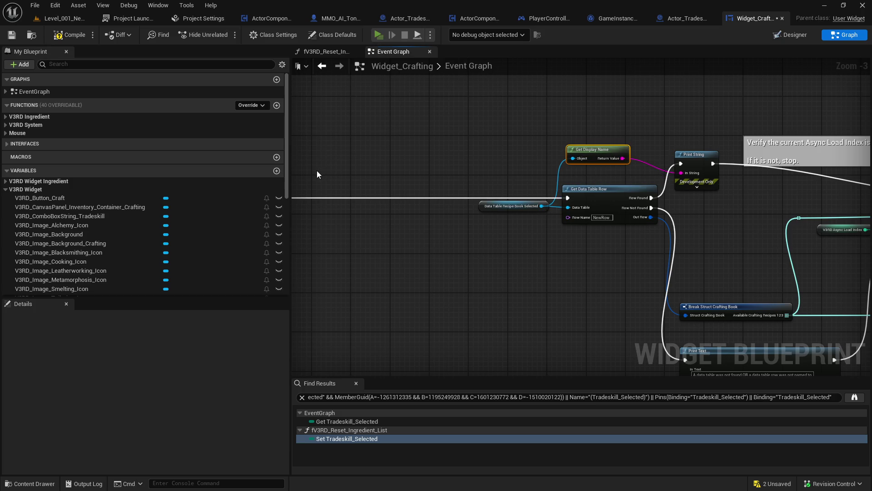
{"action": "key", "text": "alt+p"}
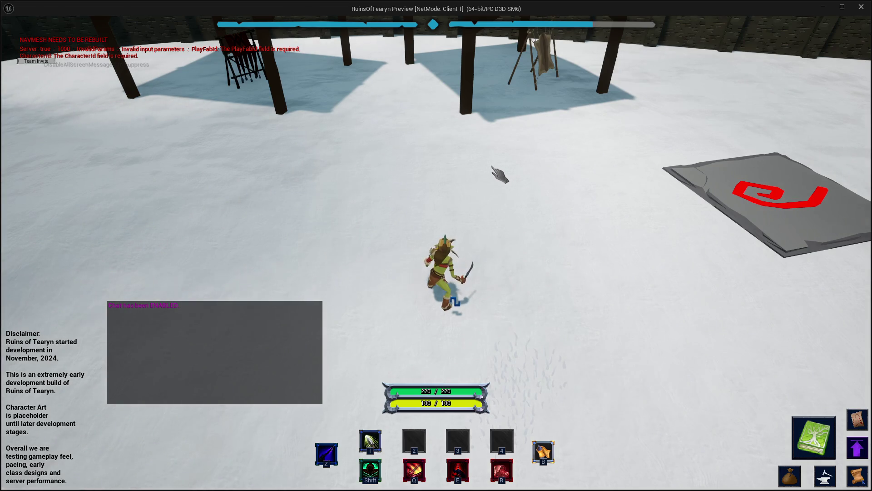
- Open the in-game Craft window and switch the recipe book to Leatherworking, then Woodworking
{"action": "mouse_move", "coordinate": [503, 177]}
{"action": "left_mouse_down"}
{"action": "mouse_move", "coordinate": [767, 177]}
{"action": "mouse_move", "coordinate": [543, 178]}
{"action": "mouse_move", "coordinate": [600, 177]}
{"action": "mouse_move", "coordinate": [724, 358]}
{"action": "left_mouse_up"}
{"action": "left_click", "coordinate": [825, 476]}
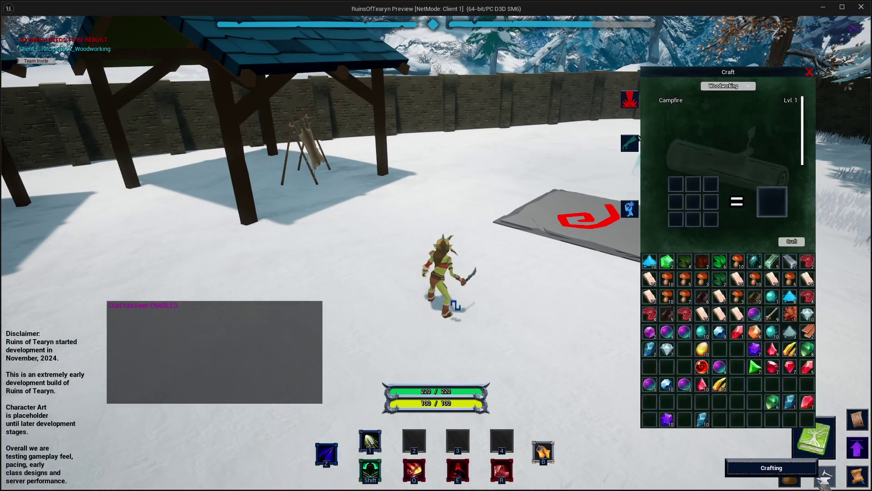
{"action": "left_click", "coordinate": [726, 86]}
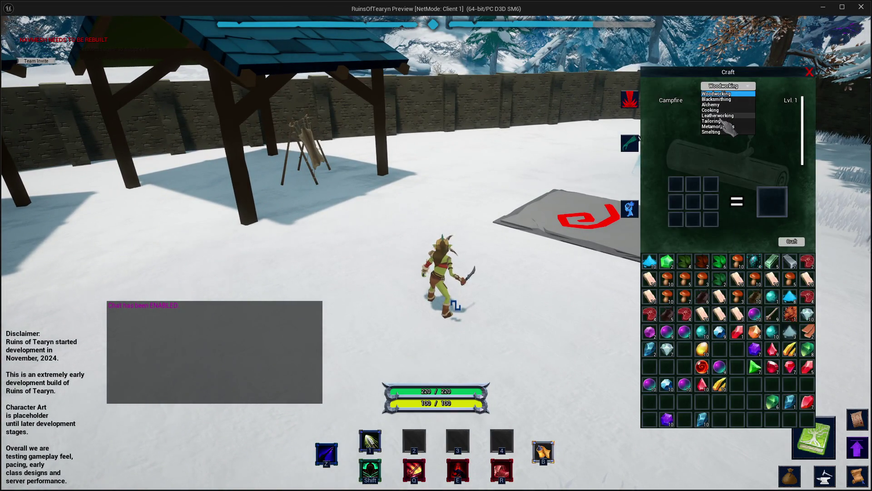
{"action": "left_click", "coordinate": [720, 116]}
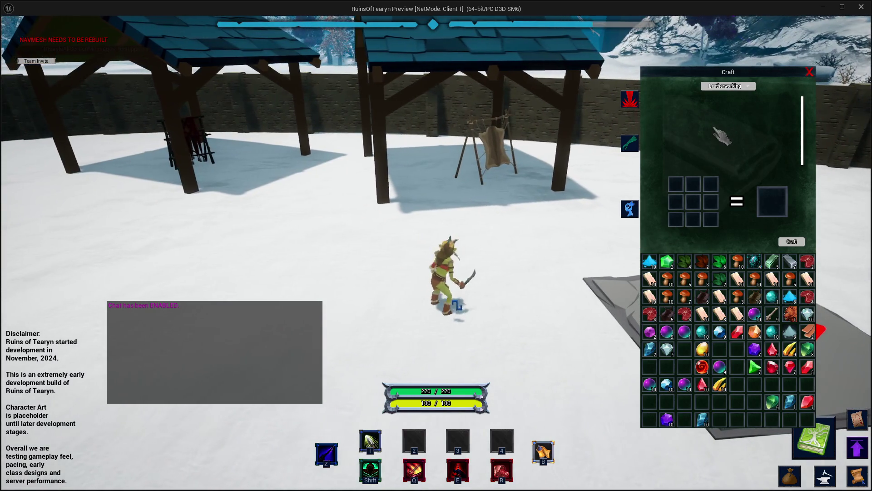
{"action": "left_click", "coordinate": [727, 86]}
{"action": "left_click", "coordinate": [722, 93]}
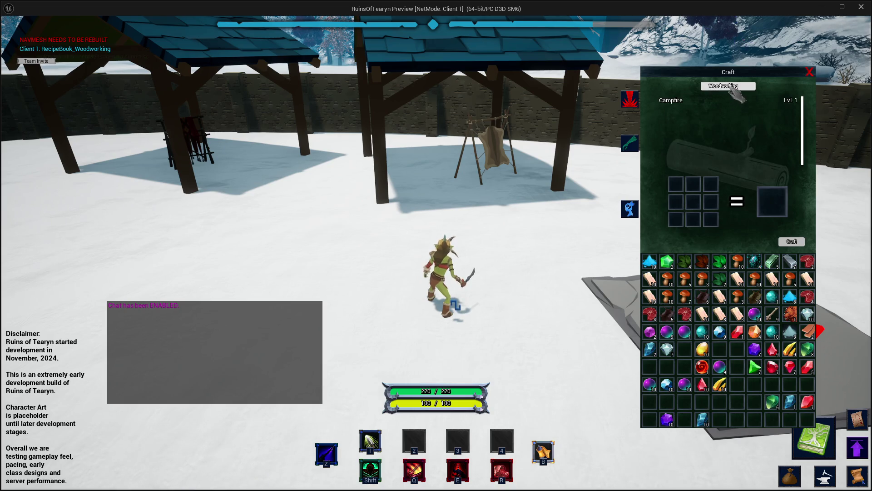
- Check the Blacksmithing, Tailoring and Leatherworking recipe lists, then close the preview
{"action": "left_click", "coordinate": [729, 86]}
{"action": "left_click", "coordinate": [722, 99]}
{"action": "left_click", "coordinate": [729, 85]}
{"action": "left_click", "coordinate": [726, 121]}
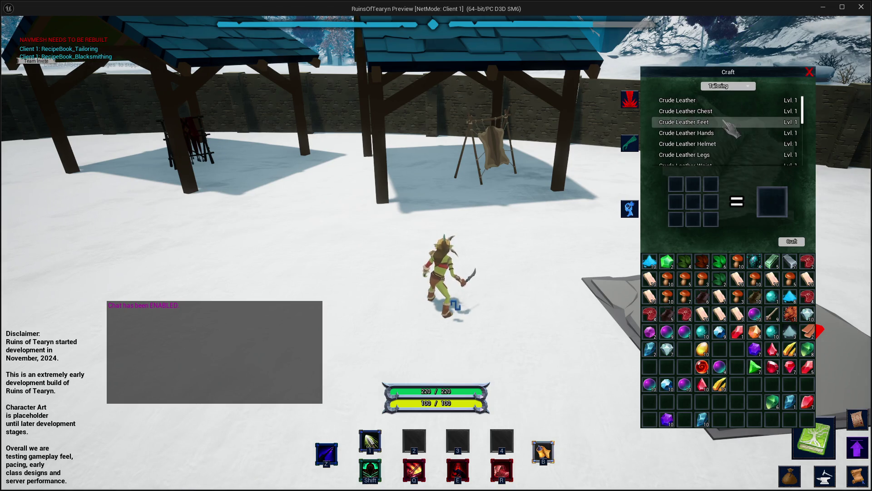
{"action": "left_click", "coordinate": [728, 86]}
{"action": "left_click", "coordinate": [731, 116]}
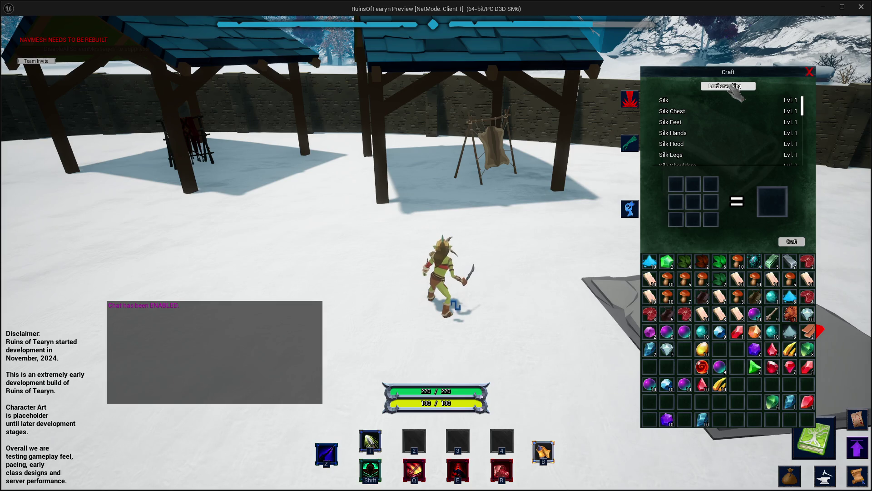
{"action": "left_click", "coordinate": [729, 86]}
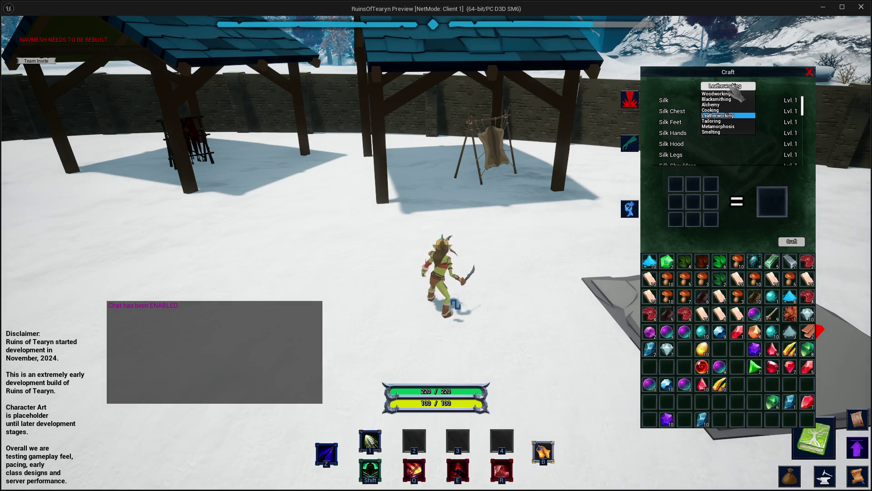
{"action": "left_click", "coordinate": [860, 7]}
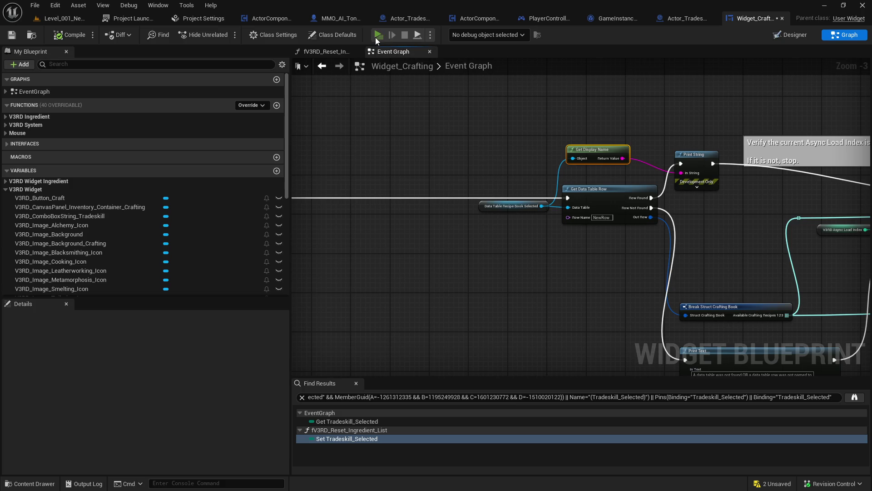
- Restart the game preview, open the Craft window and walk the character around the rack
{"action": "left_click", "coordinate": [377, 35]}
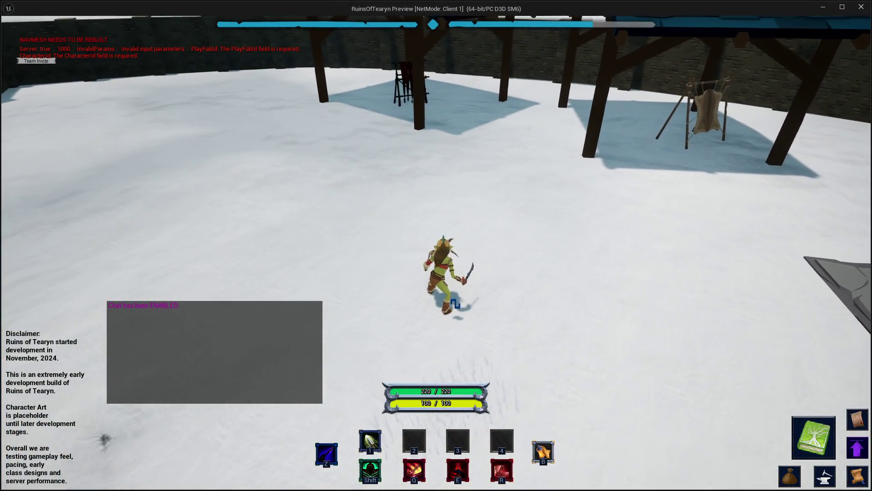
{"action": "left_click", "coordinate": [824, 477]}
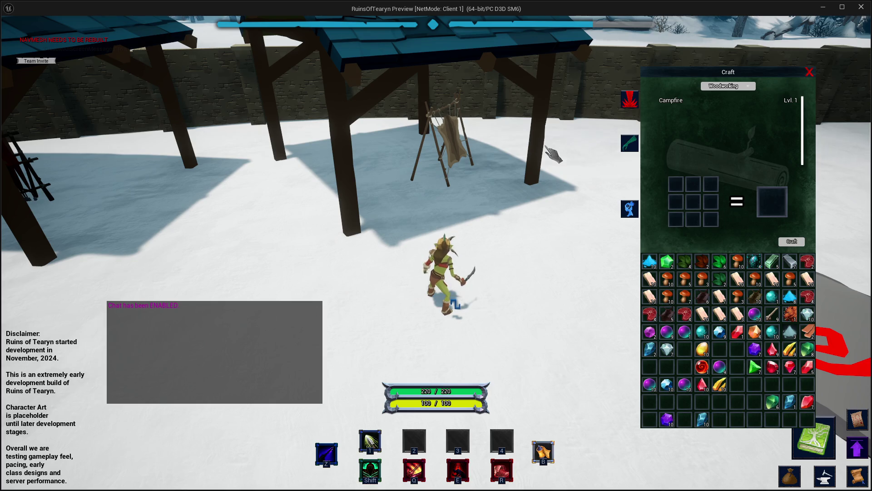
{"action": "key", "text": "s"}
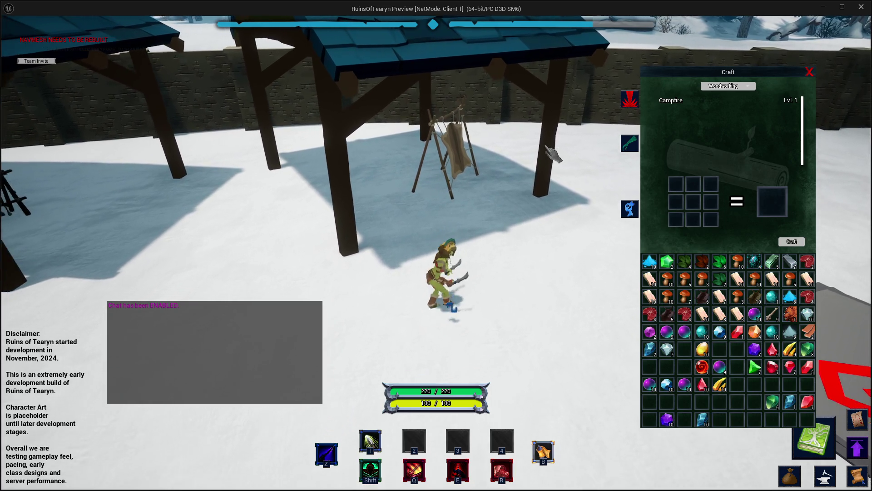
{"action": "key", "text": "w"}
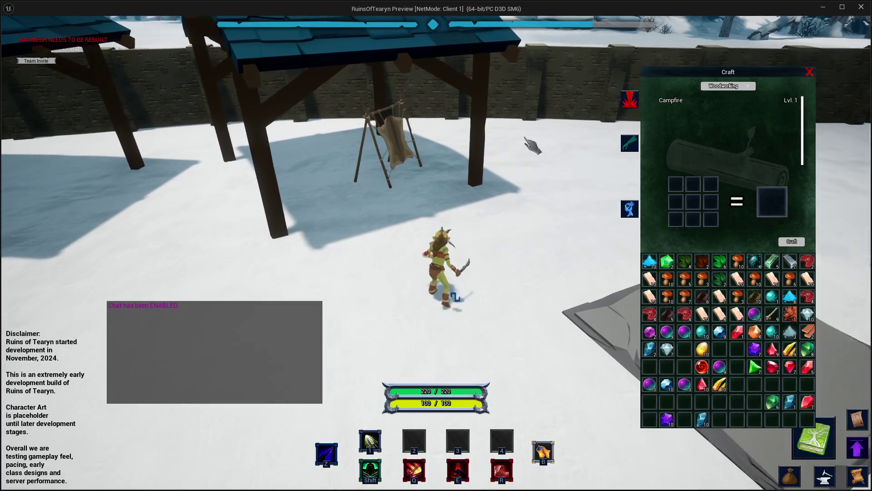
{"action": "key", "text": "a"}
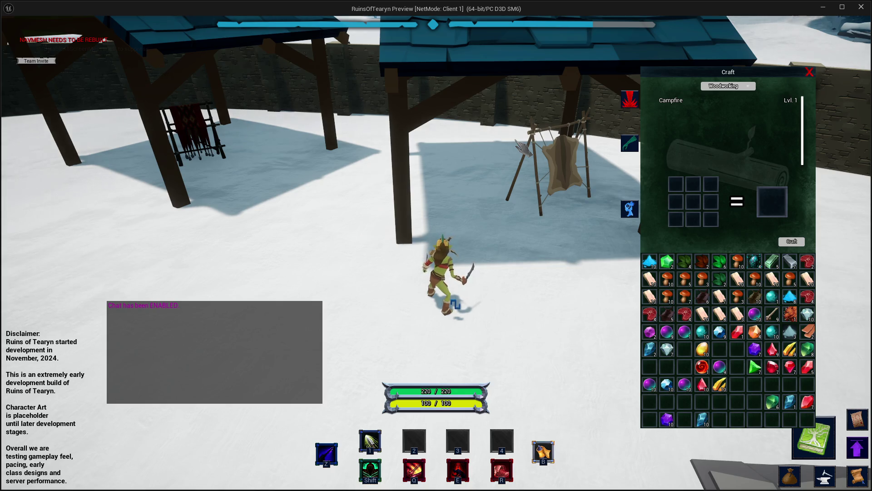
{"action": "key", "text": "d"}
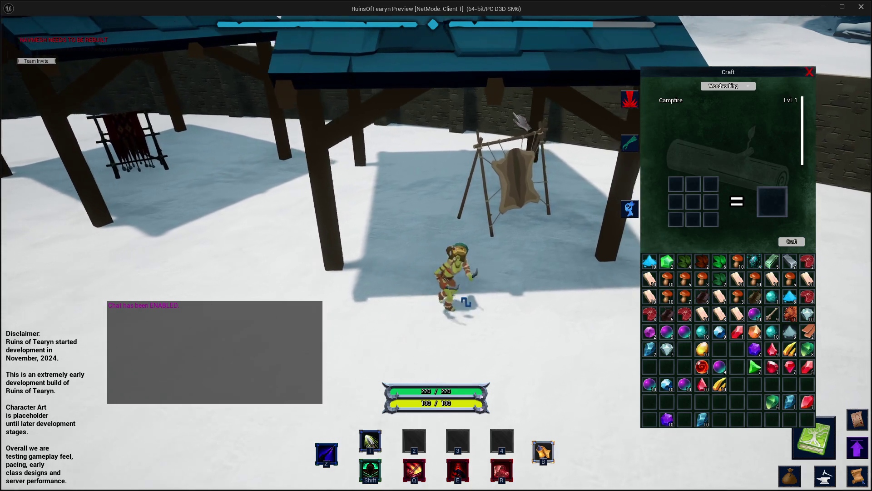
- Switch the recipe book through Blacksmithing, Alchemy, Cooking and Leatherworking, then end the preview
{"action": "left_click", "coordinate": [727, 86]}
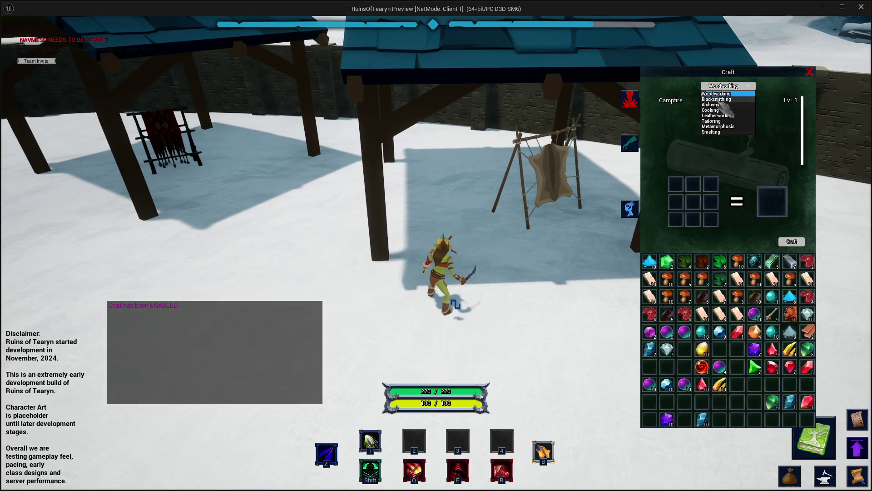
{"action": "left_click", "coordinate": [729, 96]}
{"action": "left_click", "coordinate": [727, 86]}
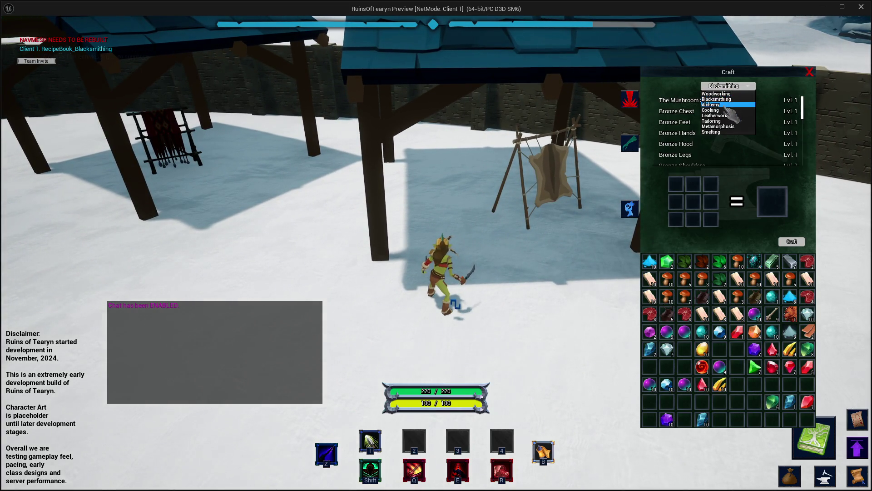
{"action": "left_click", "coordinate": [729, 94]}
{"action": "left_click", "coordinate": [726, 86]}
{"action": "left_click", "coordinate": [729, 116]}
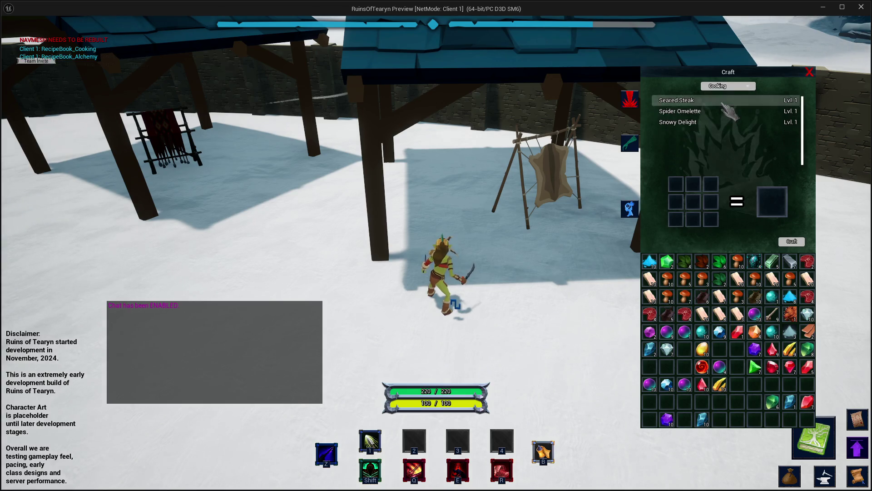
{"action": "left_click", "coordinate": [727, 86]}
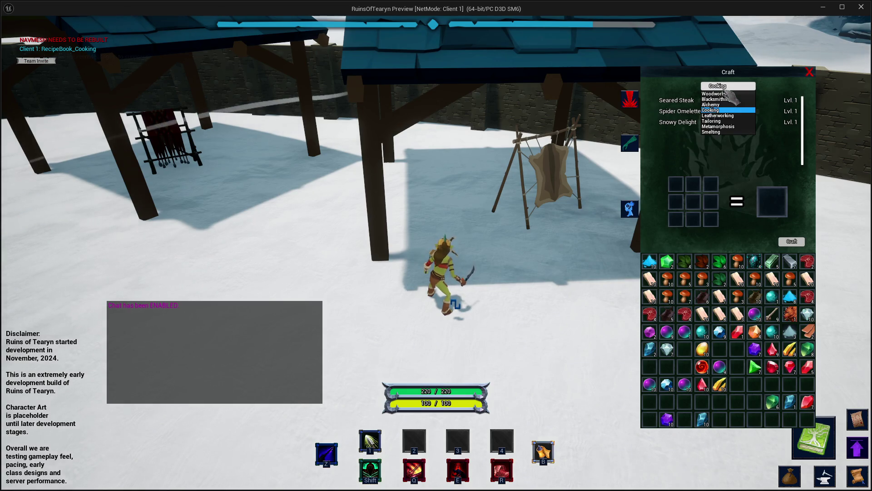
{"action": "left_click", "coordinate": [722, 117]}
{"action": "left_click_drag", "start_coordinate": [727, 124], "coordinate": [681, 124]}
{"action": "left_click", "coordinate": [861, 7]}
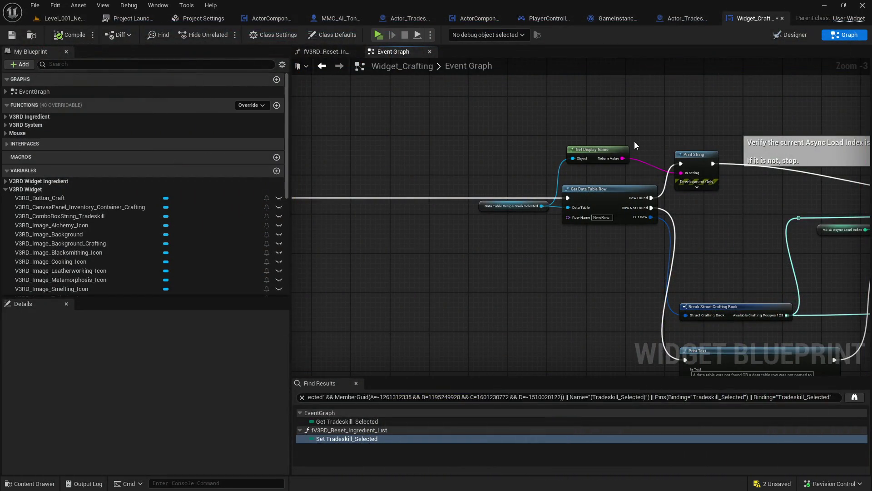
{"action": "mouse_move", "coordinate": [515, 184]}
{"action": "left_mouse_down"}
{"action": "mouse_move", "coordinate": [530, 181]}
{"action": "mouse_move", "coordinate": [143, 178]}
{"action": "mouse_move", "coordinate": [423, 185]}
{"action": "left_mouse_up"}
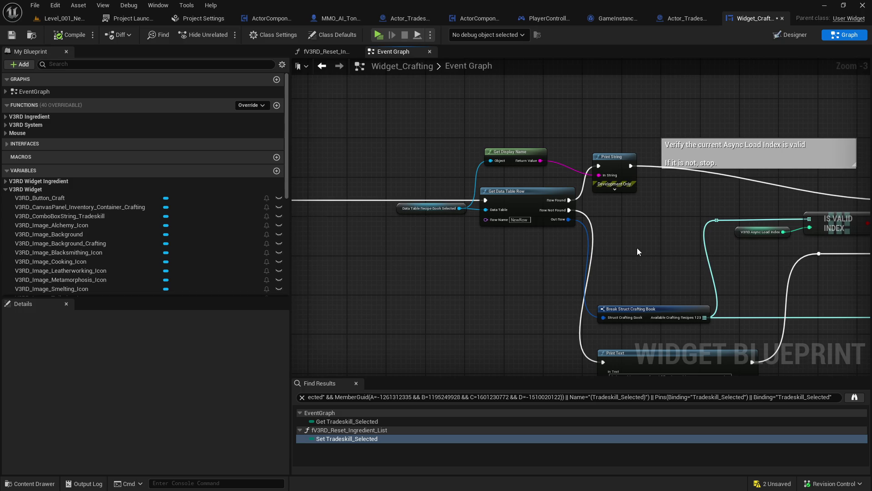
{"action": "left_click", "coordinate": [564, 205]}
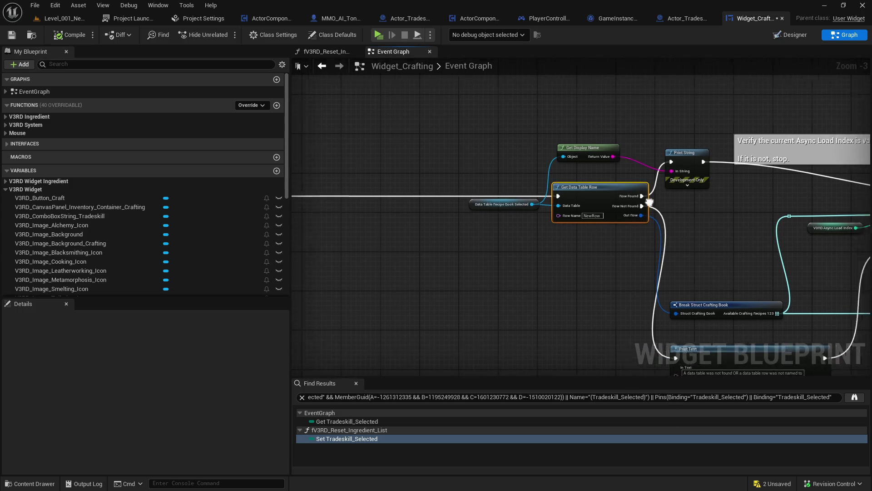
{"action": "mouse_move", "coordinate": [536, 206]}
{"action": "left_mouse_down"}
{"action": "mouse_move", "coordinate": [716, 209]}
{"action": "mouse_move", "coordinate": [810, 137]}
{"action": "mouse_move", "coordinate": [674, 151]}
{"action": "mouse_move", "coordinate": [497, 190]}
{"action": "left_mouse_up"}
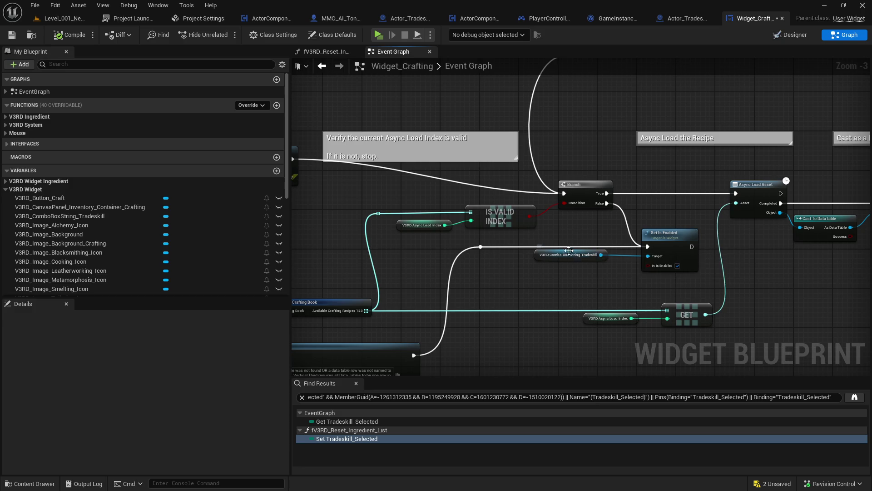
{"action": "left_click_drag", "start_coordinate": [511, 293], "coordinate": [611, 241]}
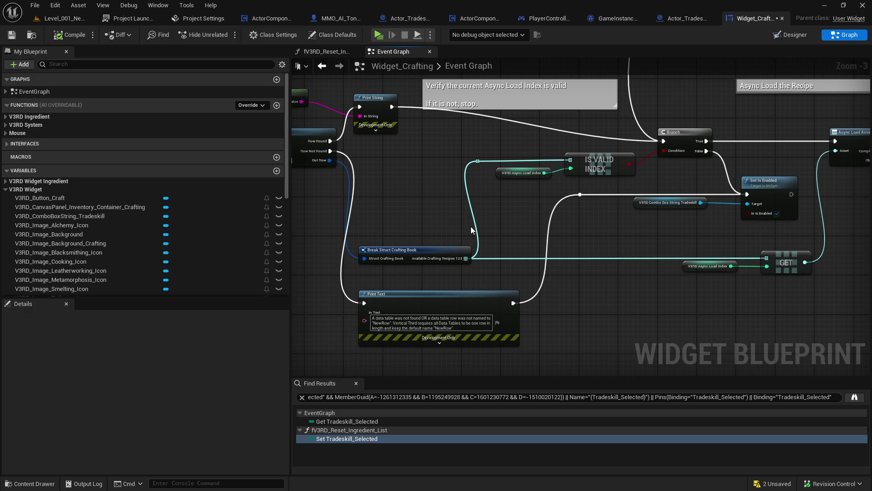
{"action": "scroll", "coordinate": [470, 226], "scroll_direction": "down", "scroll_amount": 2}
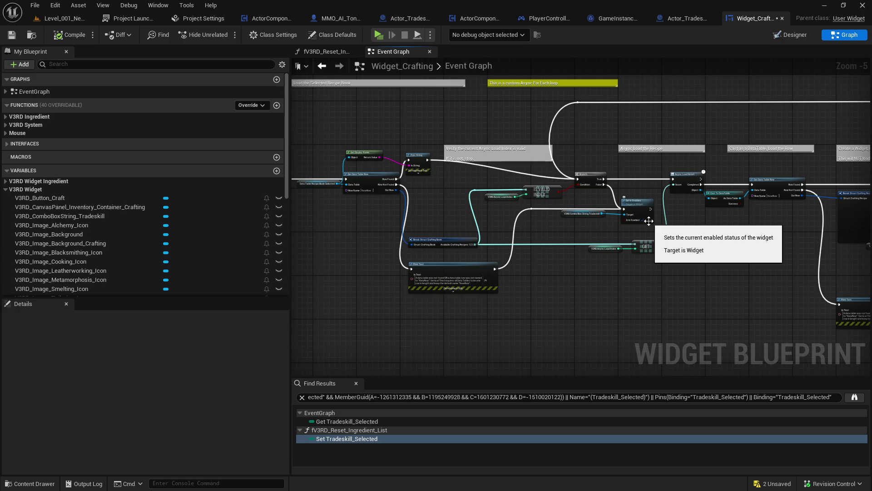
{"action": "mouse_move", "coordinate": [648, 221]}
{"action": "left_mouse_down"}
{"action": "mouse_move", "coordinate": [581, 193]}
{"action": "mouse_move", "coordinate": [409, 173]}
{"action": "left_mouse_up"}
{"action": "scroll", "coordinate": [677, 159], "scroll_direction": "up", "scroll_amount": 1}
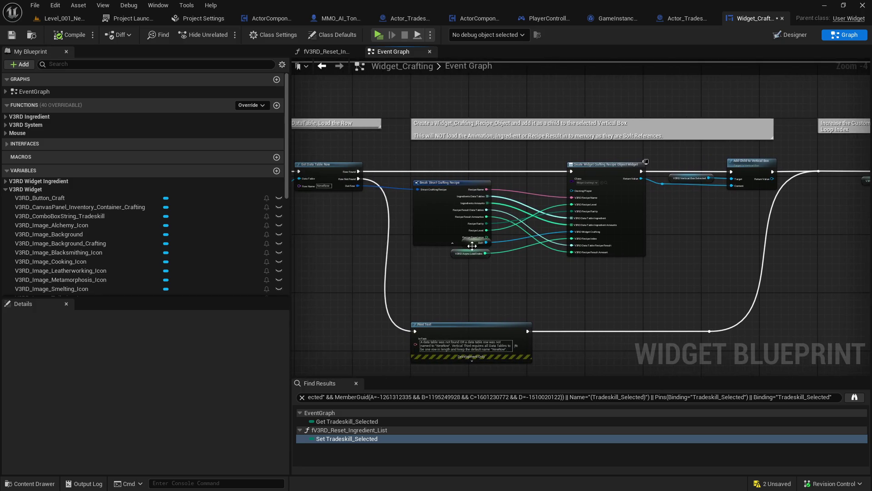
{"action": "left_click", "coordinate": [459, 239]}
{"action": "left_click", "coordinate": [634, 263]}
{"action": "mouse_move", "coordinate": [634, 264]}
{"action": "left_mouse_down"}
{"action": "mouse_move", "coordinate": [391, 269]}
{"action": "mouse_move", "coordinate": [684, 292]}
{"action": "mouse_move", "coordinate": [668, 242]}
{"action": "left_mouse_up"}
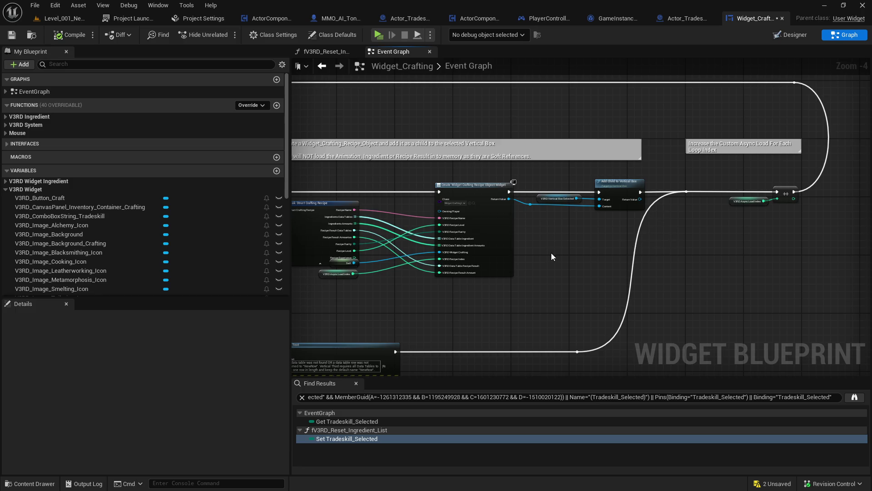
{"action": "left_click_drag", "start_coordinate": [551, 253], "coordinate": [592, 250]}
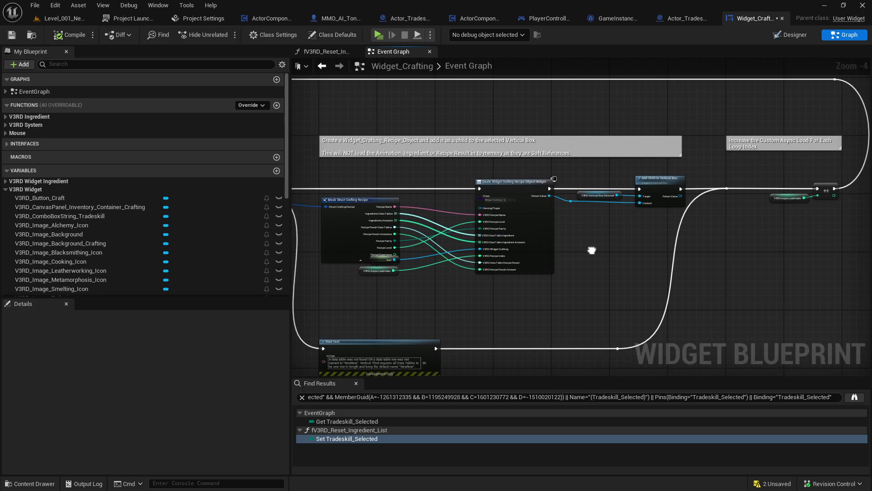
{"action": "left_click", "coordinate": [570, 201]}
{"action": "left_click", "coordinate": [644, 200], "text": "ctrl"}
{"action": "left_click", "coordinate": [613, 230]}
{"action": "scroll", "coordinate": [408, 179], "scroll_direction": "up", "scroll_amount": 1}
{"action": "left_click_drag", "start_coordinate": [410, 184], "coordinate": [615, 209]}
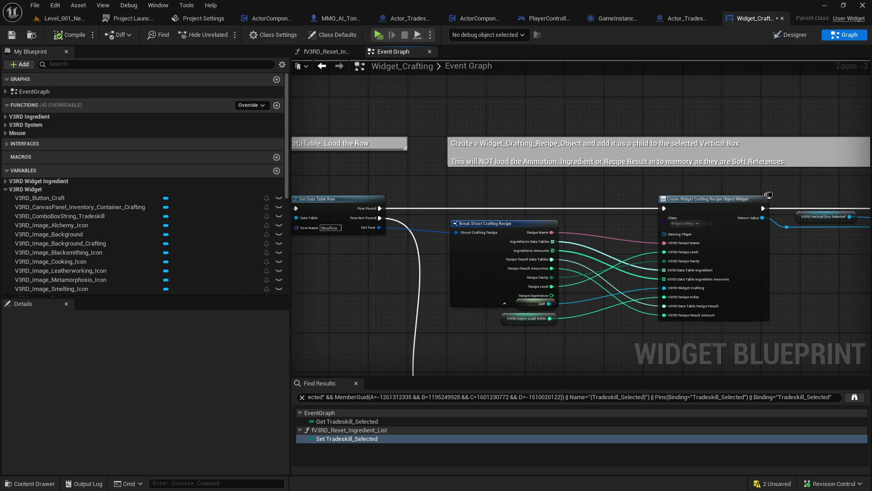
{"action": "mouse_move", "coordinate": [418, 269]}
{"action": "left_mouse_down"}
{"action": "mouse_move", "coordinate": [639, 255]}
{"action": "mouse_move", "coordinate": [655, 244]}
{"action": "mouse_move", "coordinate": [737, 246]}
{"action": "left_mouse_up"}
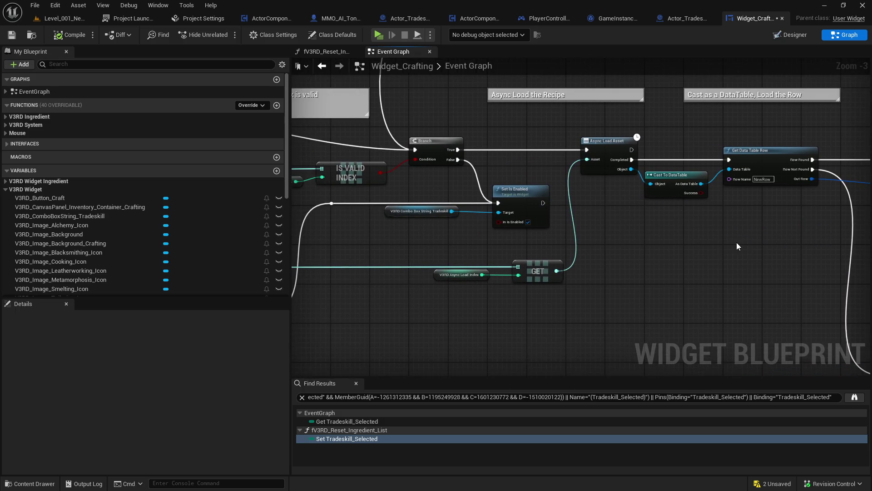
{"action": "left_click_drag", "start_coordinate": [561, 255], "coordinate": [726, 228]}
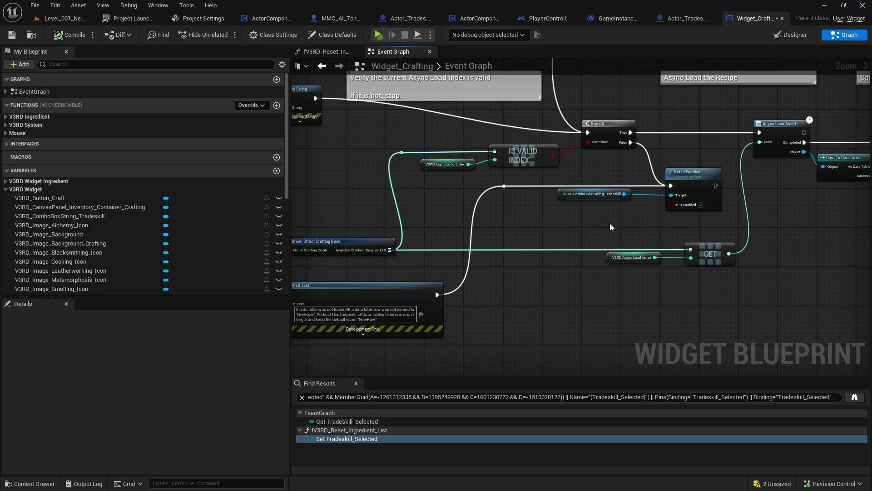
{"action": "mouse_move", "coordinate": [545, 236]}
{"action": "left_mouse_down"}
{"action": "mouse_move", "coordinate": [616, 263]}
{"action": "mouse_move", "coordinate": [665, 265]}
{"action": "left_mouse_up"}
{"action": "scroll", "coordinate": [616, 263], "scroll_direction": "down", "scroll_amount": 1}
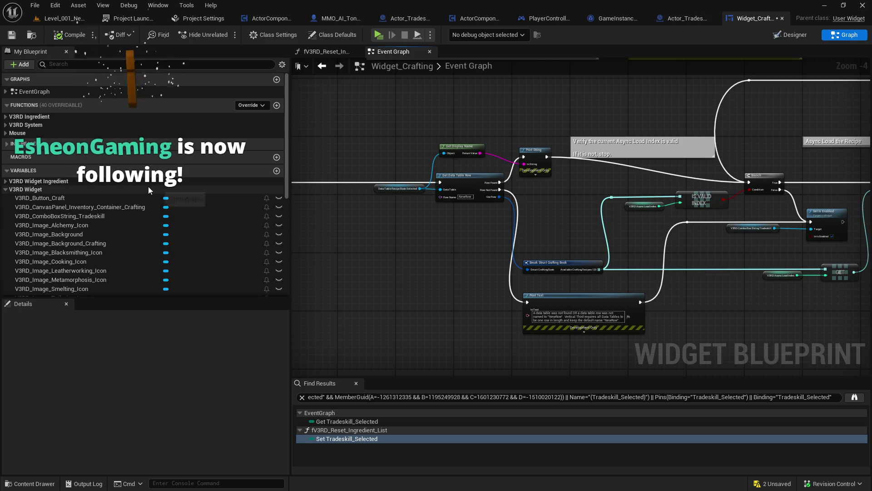
{"action": "mouse_move", "coordinate": [372, 262]}
{"action": "left_mouse_down"}
{"action": "mouse_move", "coordinate": [728, 270]}
{"action": "mouse_move", "coordinate": [496, 261]}
{"action": "mouse_move", "coordinate": [614, 261]}
{"action": "mouse_move", "coordinate": [817, 240]}
{"action": "left_mouse_up"}
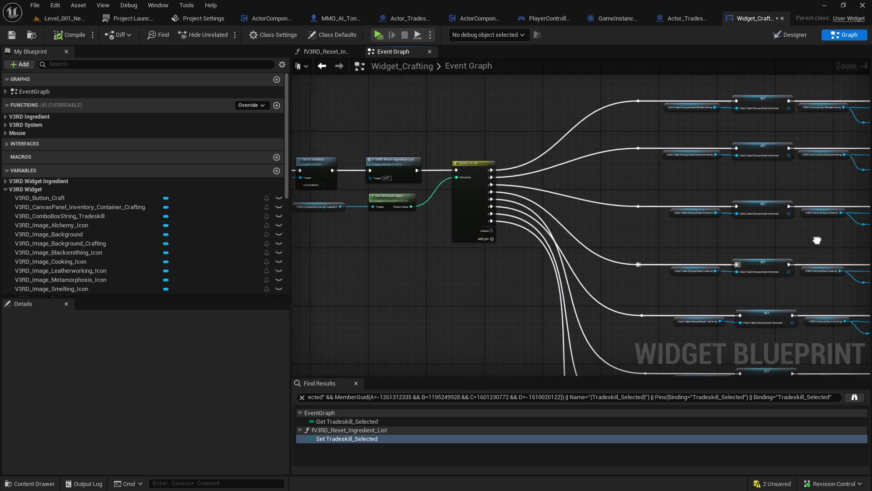
{"action": "left_click_drag", "start_coordinate": [520, 246], "coordinate": [819, 248]}
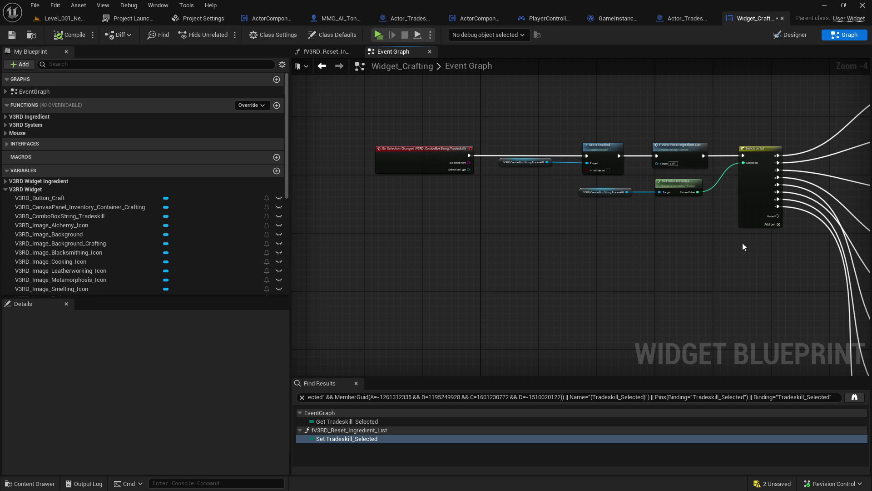
{"action": "left_click_drag", "start_coordinate": [564, 202], "coordinate": [420, 189]}
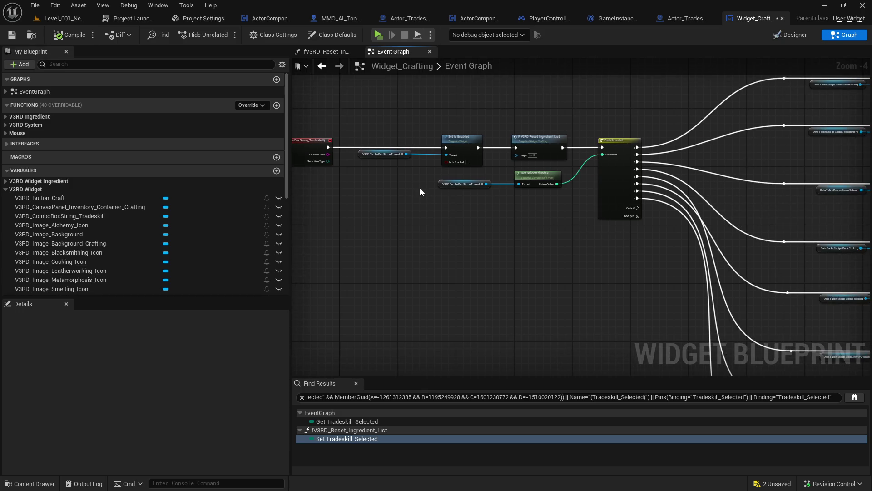
{"action": "left_click", "coordinate": [404, 156]}
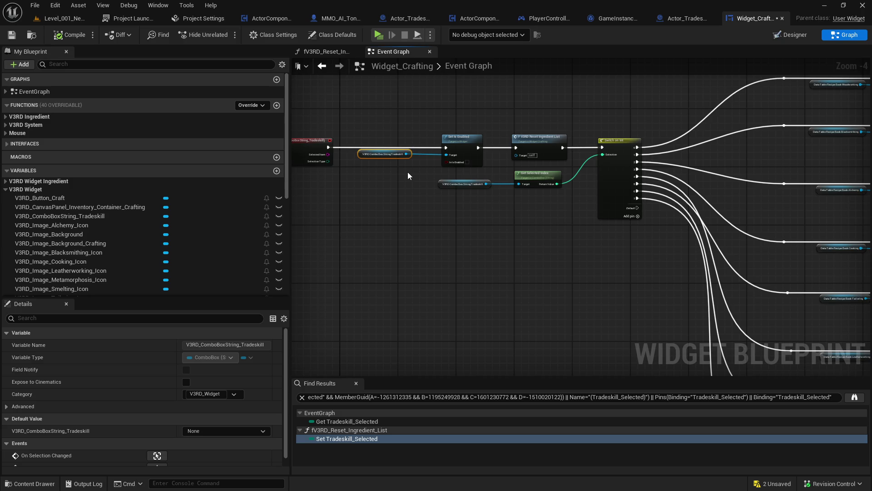
{"action": "scroll", "coordinate": [377, 162], "scroll_direction": "up", "scroll_amount": 1}
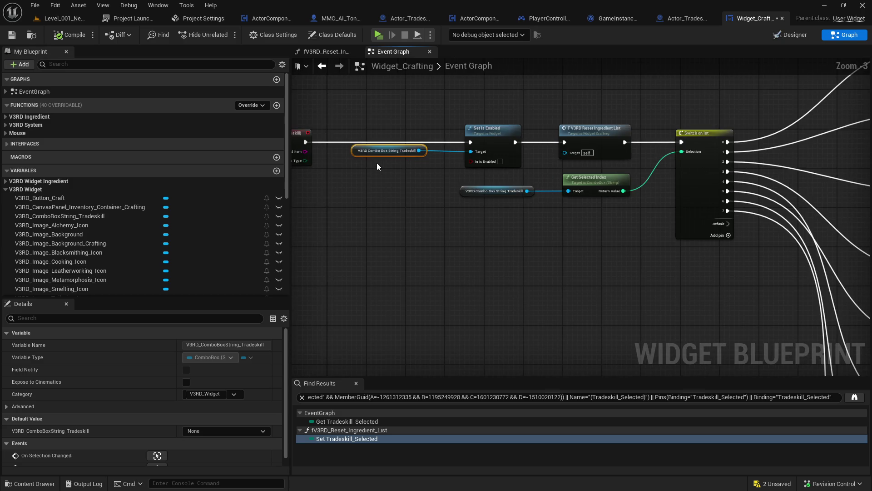
{"action": "left_click_drag", "start_coordinate": [375, 145], "coordinate": [392, 113]}
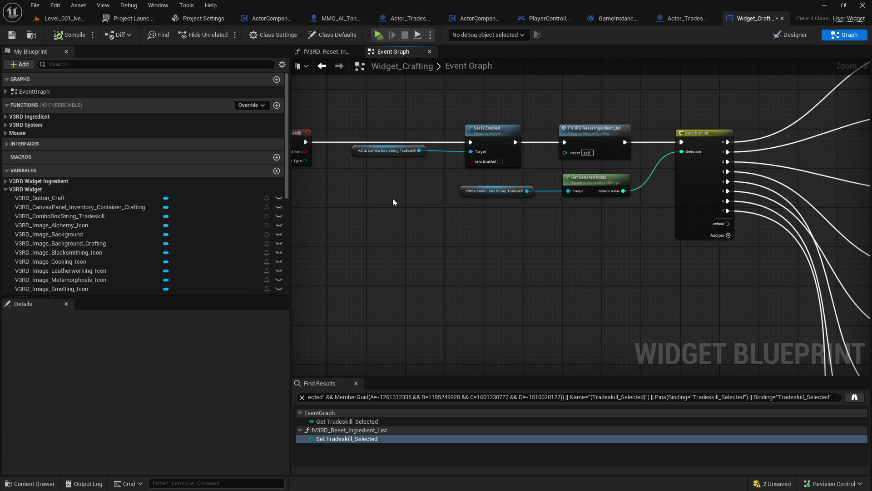
{"action": "left_click", "coordinate": [500, 133]}
{"action": "left_click_drag", "start_coordinate": [527, 105], "coordinate": [442, 113]}
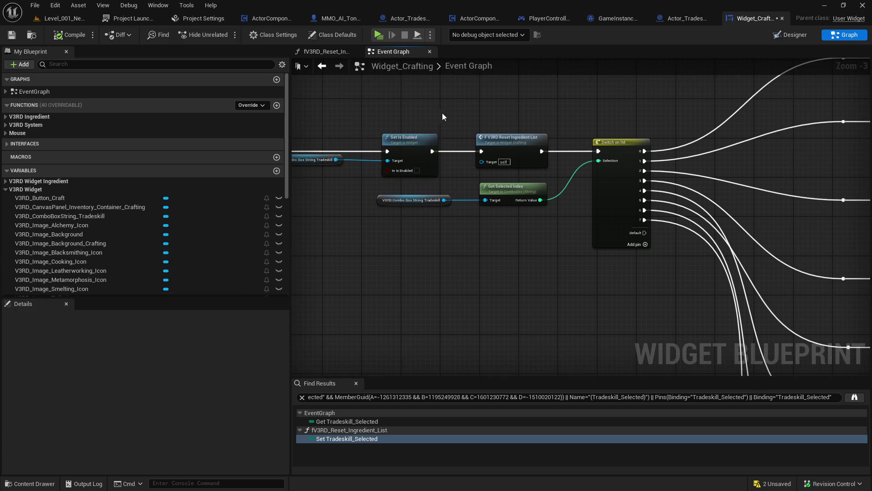
{"action": "double_click", "coordinate": [509, 138]}
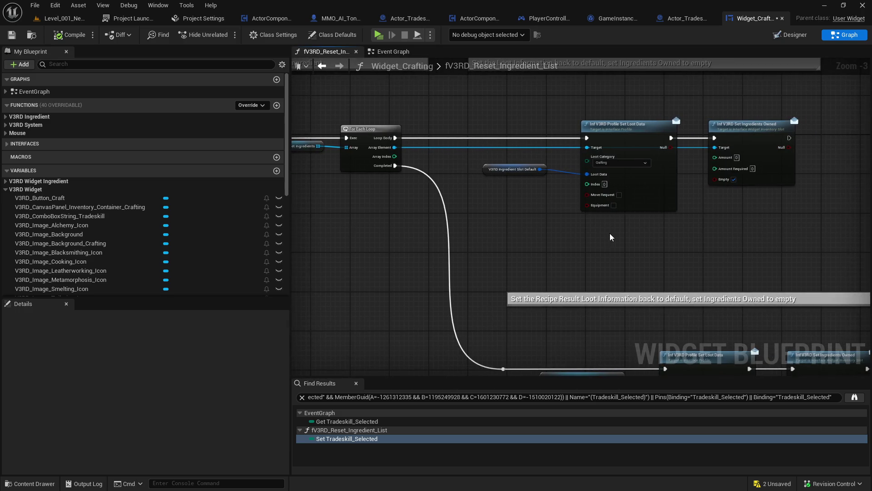
{"action": "mouse_move", "coordinate": [668, 238]}
{"action": "left_mouse_down"}
{"action": "mouse_move", "coordinate": [596, 202]}
{"action": "mouse_move", "coordinate": [579, 129]}
{"action": "mouse_move", "coordinate": [500, 88]}
{"action": "left_mouse_up"}
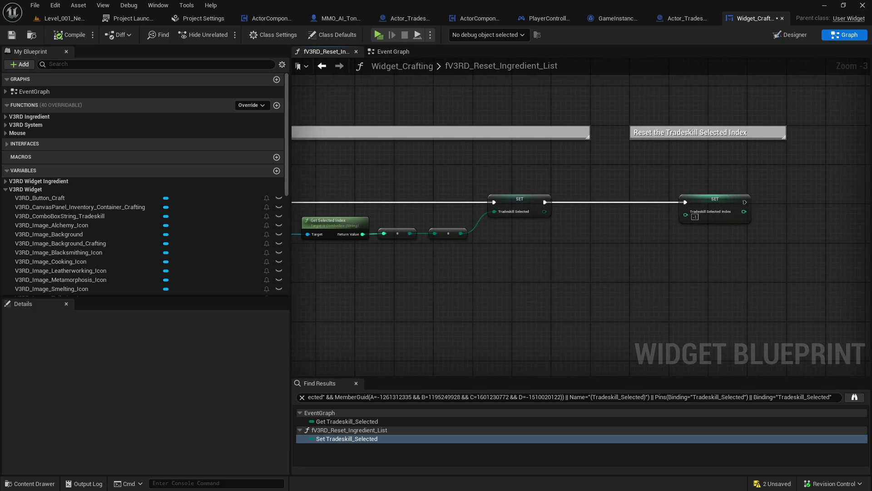
{"action": "left_click_drag", "start_coordinate": [415, 174], "coordinate": [626, 175]}
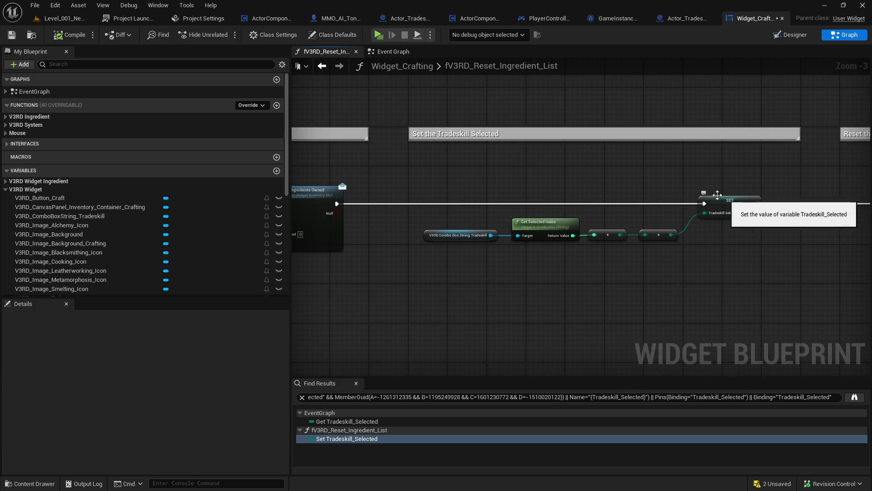
{"action": "left_click", "coordinate": [320, 67]}
{"action": "left_click", "coordinate": [321, 67]}
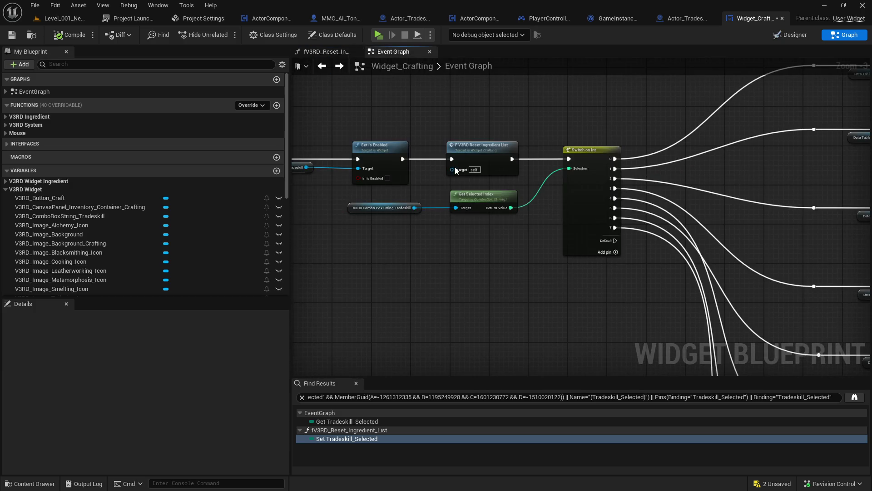
{"action": "left_click_drag", "start_coordinate": [704, 263], "coordinate": [442, 265]}
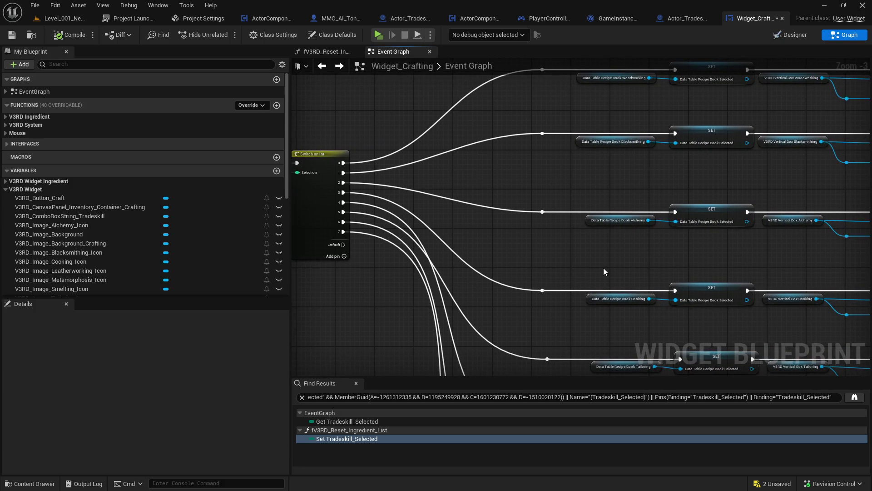
{"action": "left_click_drag", "start_coordinate": [601, 273], "coordinate": [589, 198]}
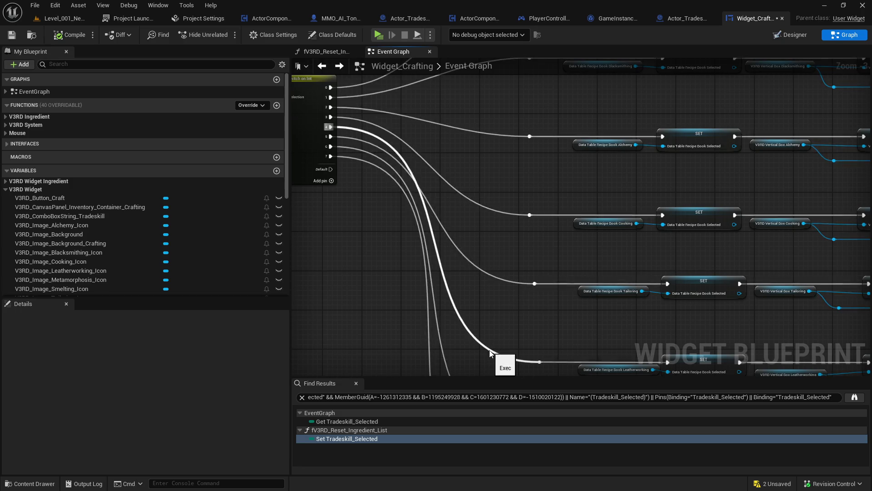
{"action": "mouse_move", "coordinate": [491, 353]}
{"action": "left_mouse_down"}
{"action": "mouse_move", "coordinate": [418, 234]}
{"action": "mouse_move", "coordinate": [465, 224]}
{"action": "left_mouse_up"}
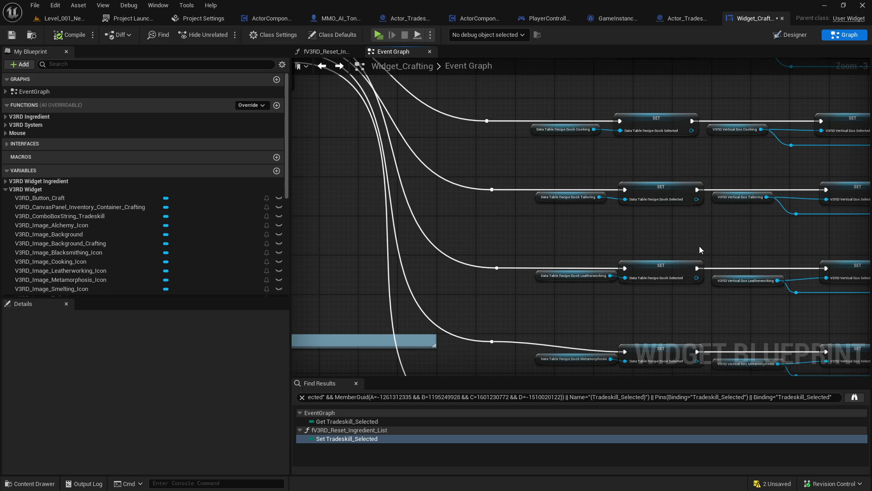
{"action": "left_click_drag", "start_coordinate": [699, 247], "coordinate": [495, 219]}
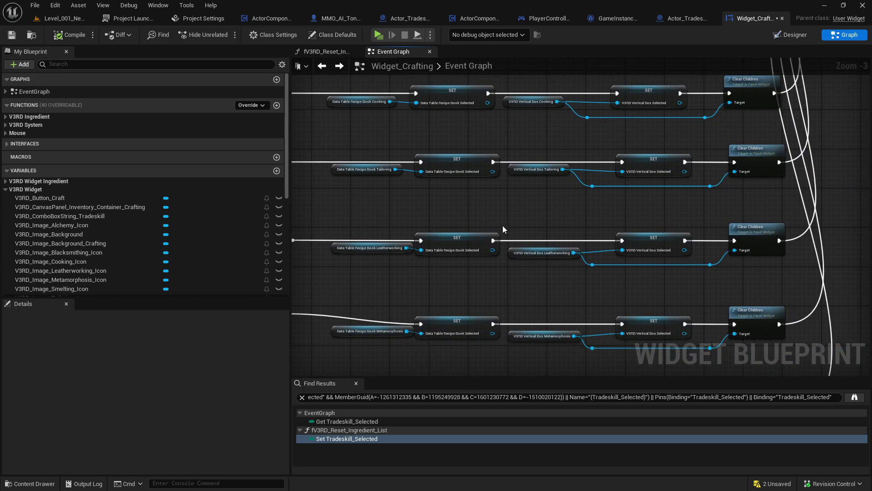
{"action": "left_click", "coordinate": [532, 255]}
{"action": "scroll", "coordinate": [407, 276], "scroll_direction": "down", "scroll_amount": 5}
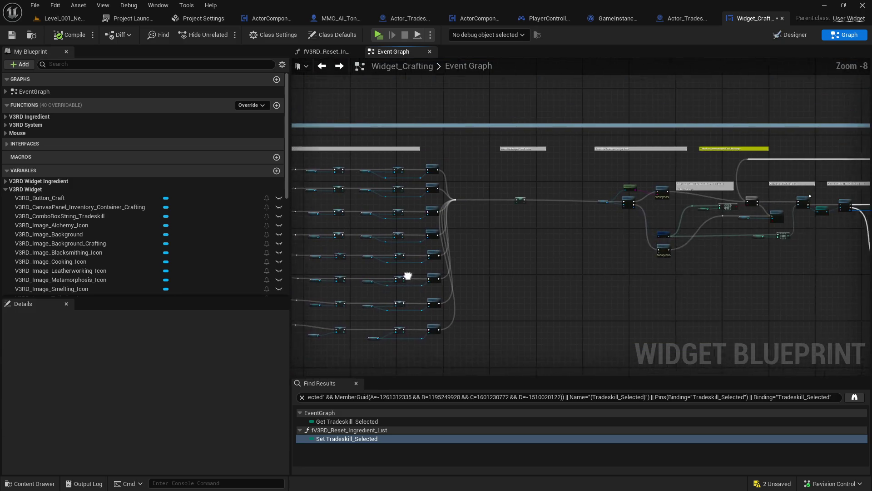
{"action": "scroll", "coordinate": [521, 209], "scroll_direction": "up", "scroll_amount": 2}
{"action": "scroll", "coordinate": [569, 226], "scroll_direction": "up", "scroll_amount": 2}
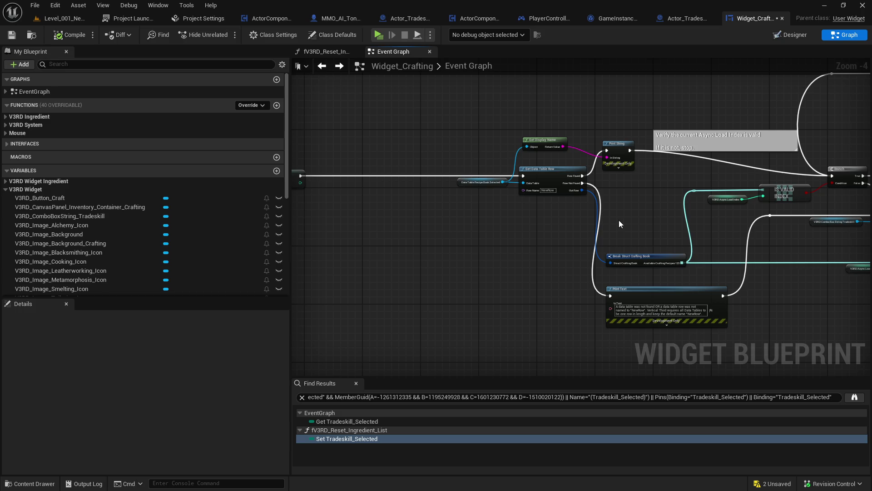
{"action": "left_click_drag", "start_coordinate": [619, 221], "coordinate": [365, 218]}
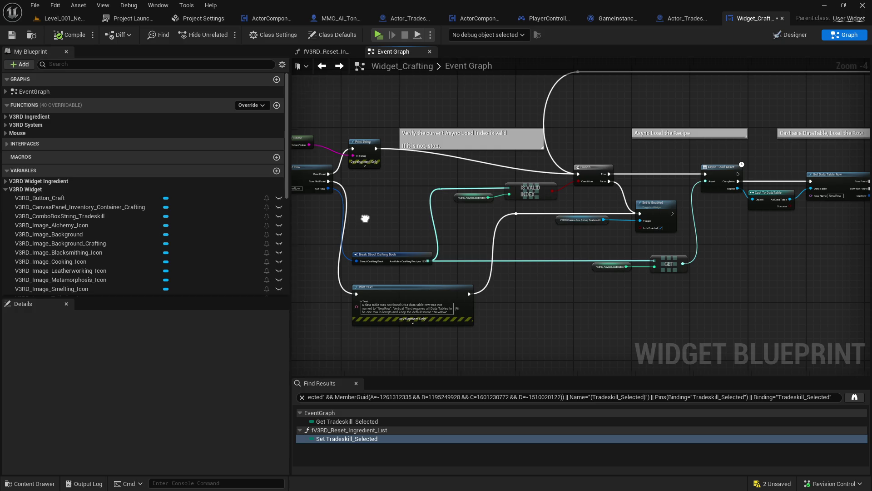
{"action": "mouse_move", "coordinate": [364, 218]}
{"action": "left_mouse_down"}
{"action": "mouse_move", "coordinate": [592, 239]}
{"action": "mouse_move", "coordinate": [545, 262]}
{"action": "mouse_move", "coordinate": [557, 276]}
{"action": "mouse_move", "coordinate": [404, 165]}
{"action": "mouse_move", "coordinate": [588, 193]}
{"action": "left_mouse_up"}
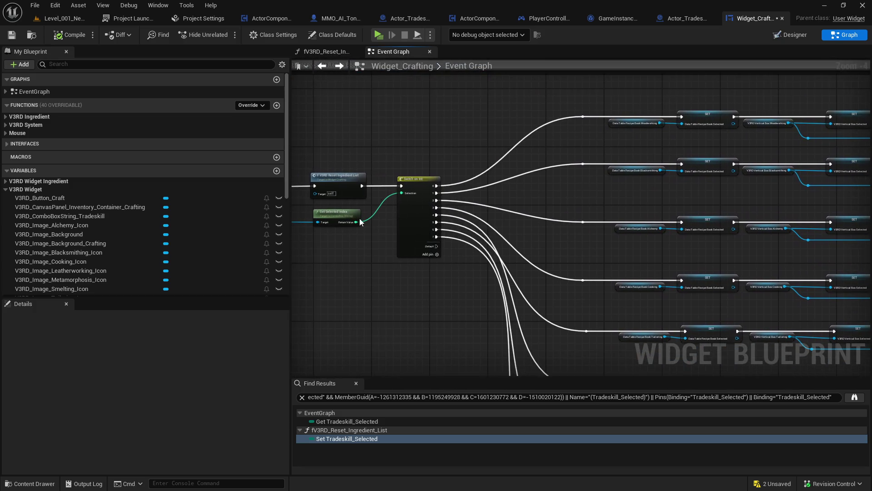
{"action": "left_click_drag", "start_coordinate": [381, 233], "coordinate": [498, 236]}
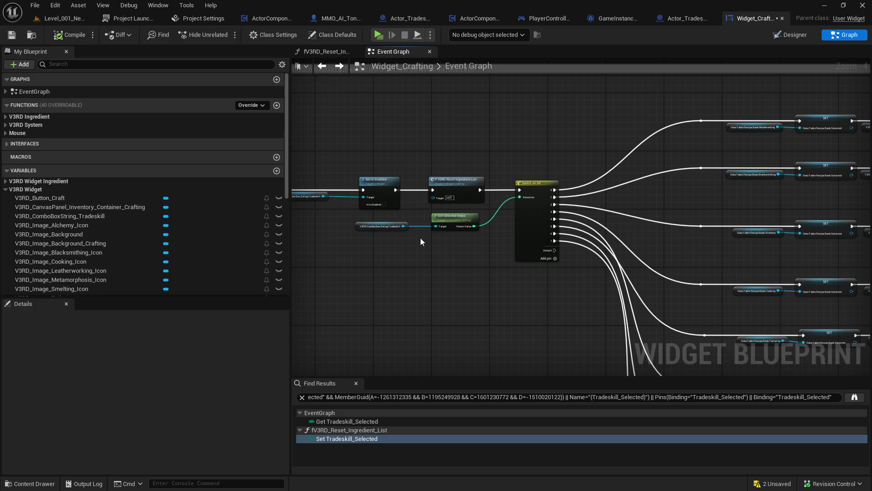
- Add a Print String after Reset Ingredient List that prints the combo box's selected index
{"action": "left_click", "coordinate": [401, 230]}
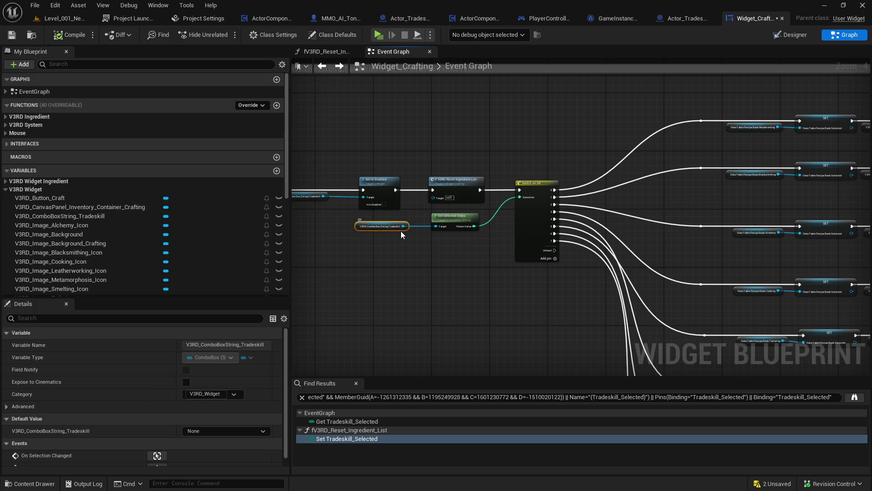
{"action": "scroll", "coordinate": [271, 374], "scroll_direction": "down", "scroll_amount": 1}
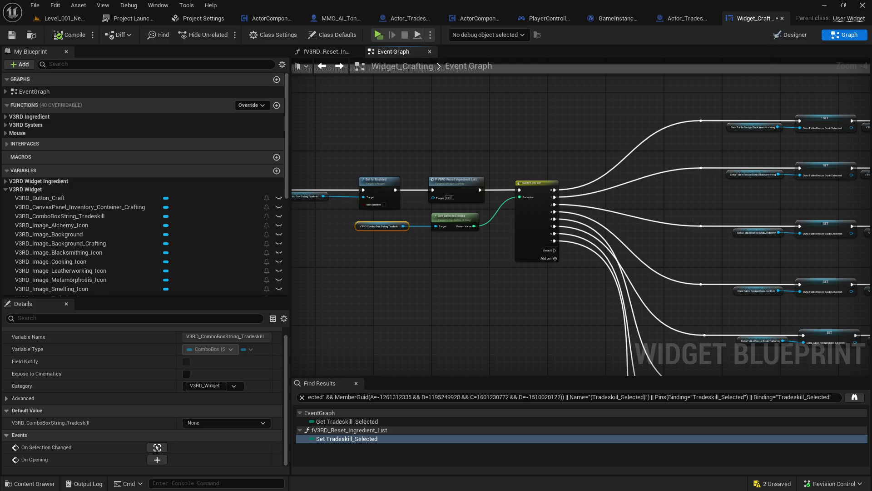
{"action": "left_click_drag", "start_coordinate": [461, 160], "coordinate": [458, 99]}
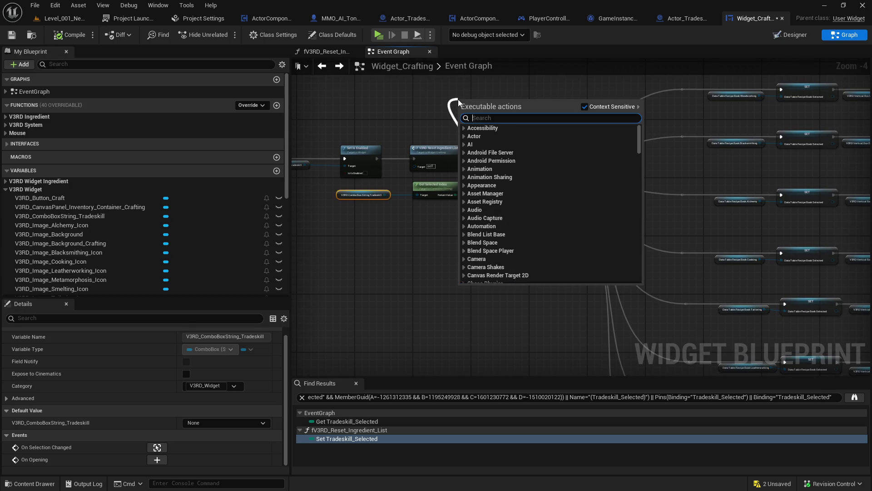
{"action": "type", "text": "print"}
{"action": "key", "text": "Return"}
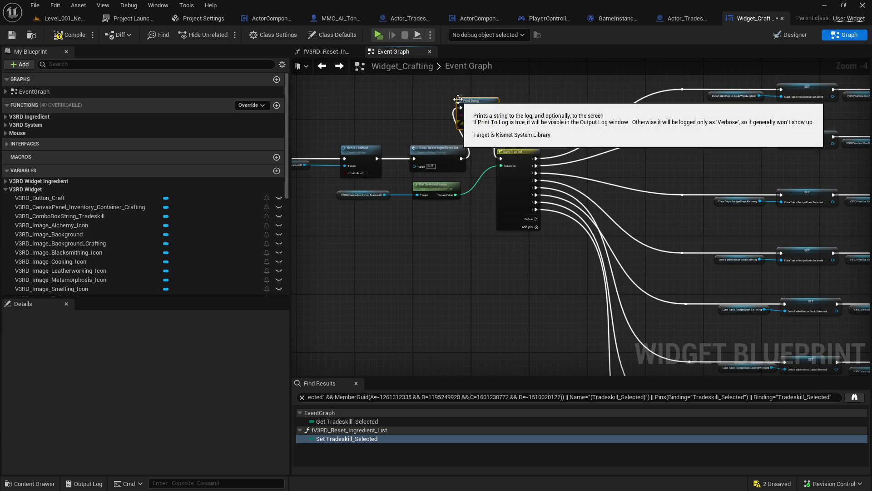
{"action": "left_click_drag", "start_coordinate": [454, 195], "coordinate": [461, 115]}
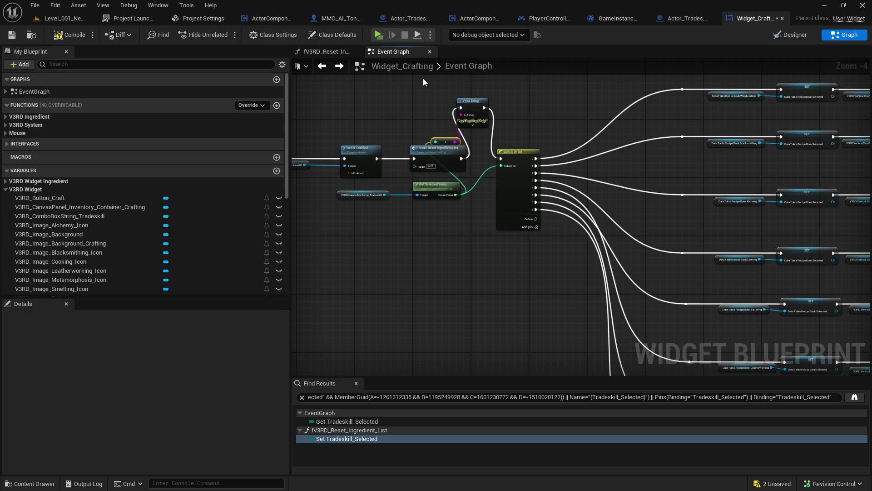
- Check the Switch on Int node's actions and pan along its outputs
{"action": "right_click", "coordinate": [538, 180]}
{"action": "left_click", "coordinate": [553, 190]}
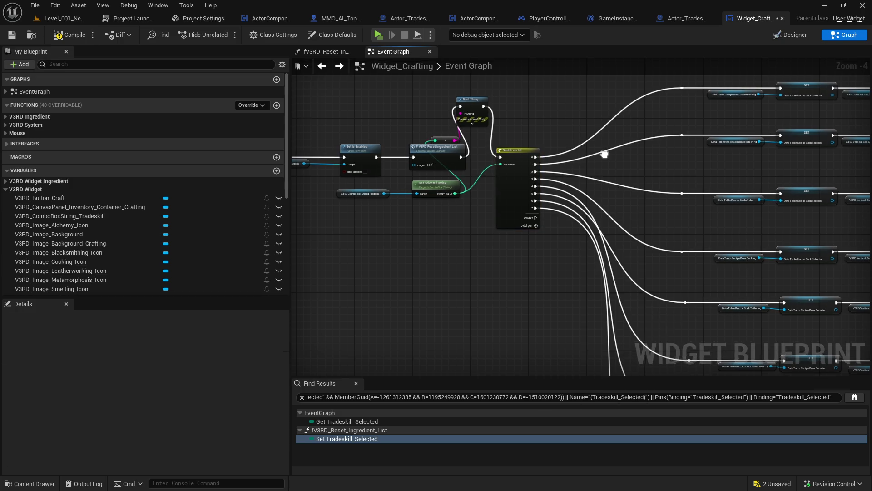
{"action": "left_click_drag", "start_coordinate": [552, 190], "coordinate": [480, 126]}
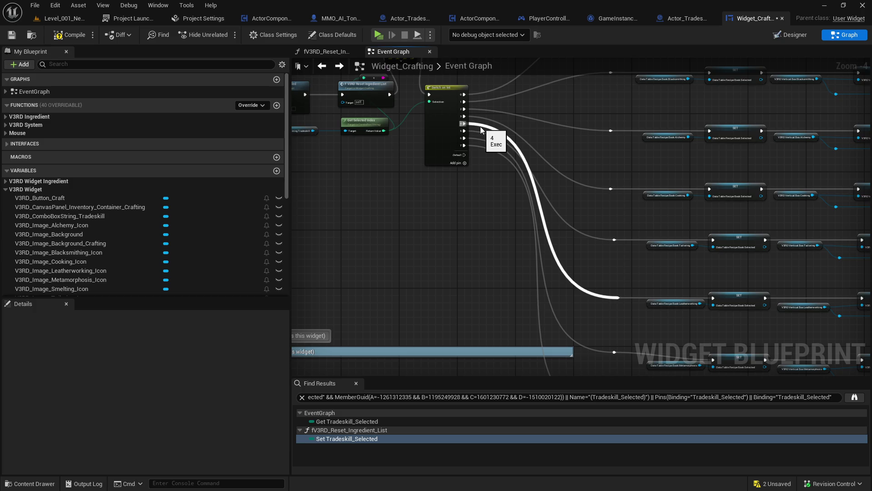
- Play the game, open the Craft window and check Leatherworking, Cooking and Woodworking recipes
{"action": "left_click", "coordinate": [380, 36]}
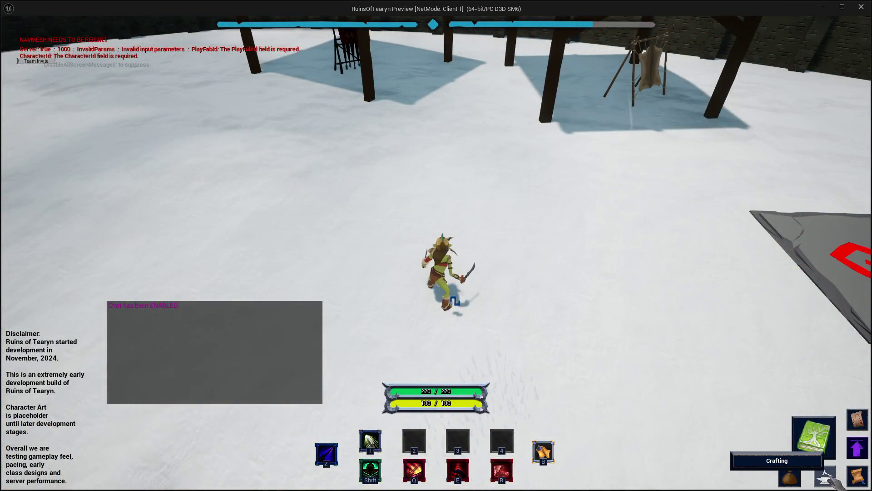
{"action": "left_click", "coordinate": [825, 477]}
{"action": "left_click", "coordinate": [727, 86]}
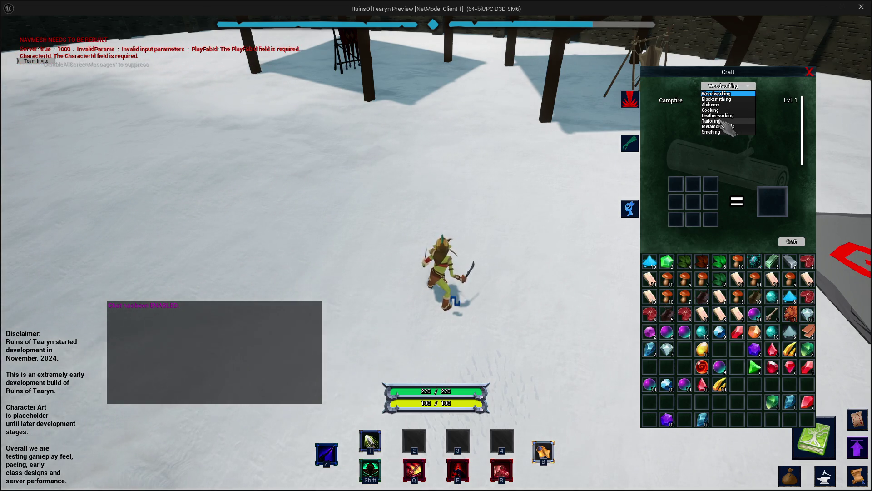
{"action": "left_click", "coordinate": [721, 115]}
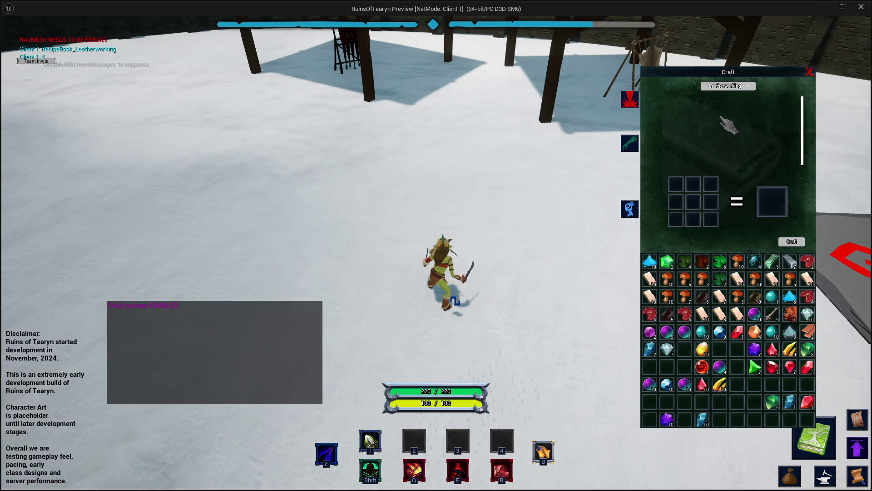
{"action": "left_click", "coordinate": [726, 86]}
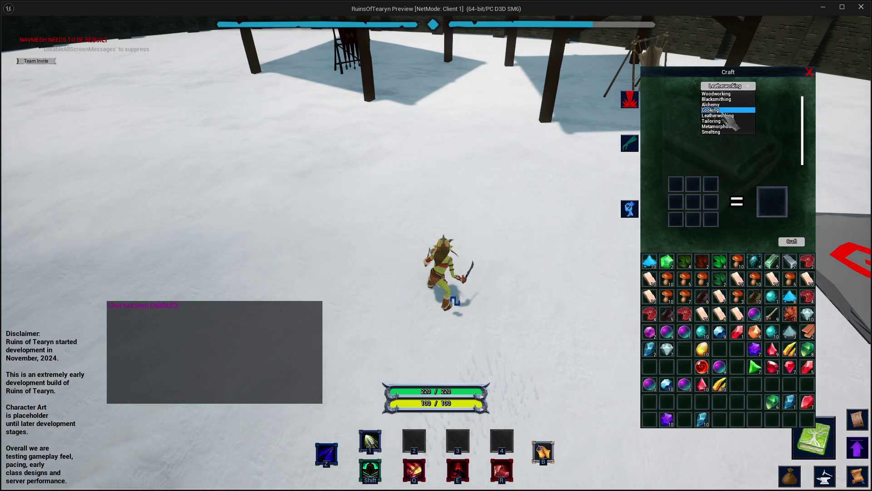
{"action": "left_click", "coordinate": [721, 110]}
{"action": "left_click", "coordinate": [727, 85]}
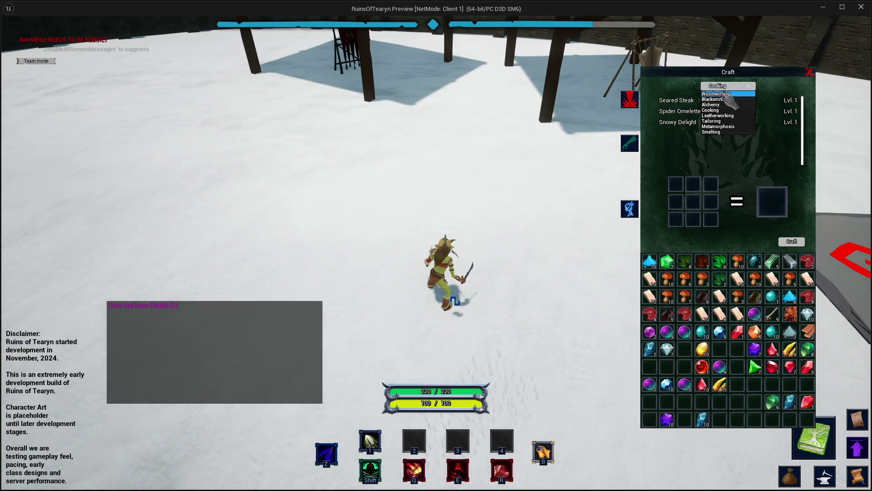
{"action": "left_click", "coordinate": [724, 93]}
- Check Blacksmithing, Alchemy, Cooking, Leatherworking (empty) and Tailoring recipes, then close the preview
{"action": "left_click", "coordinate": [723, 89]}
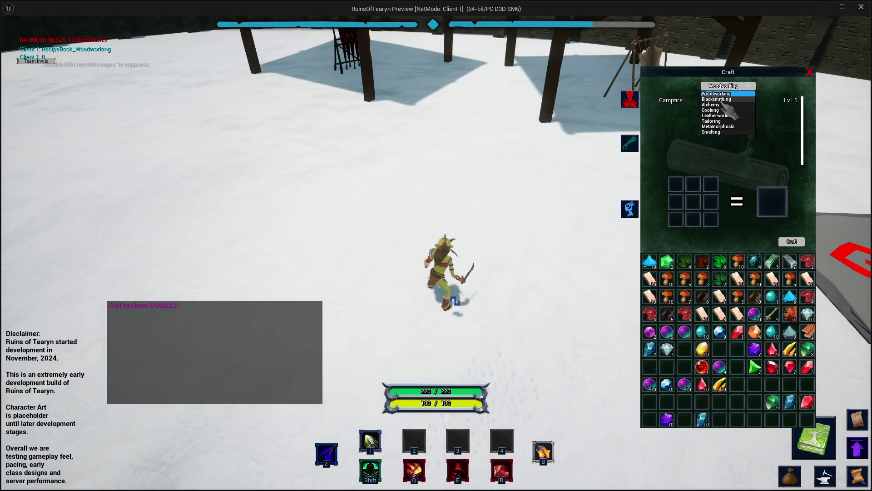
{"action": "left_click", "coordinate": [723, 91]}
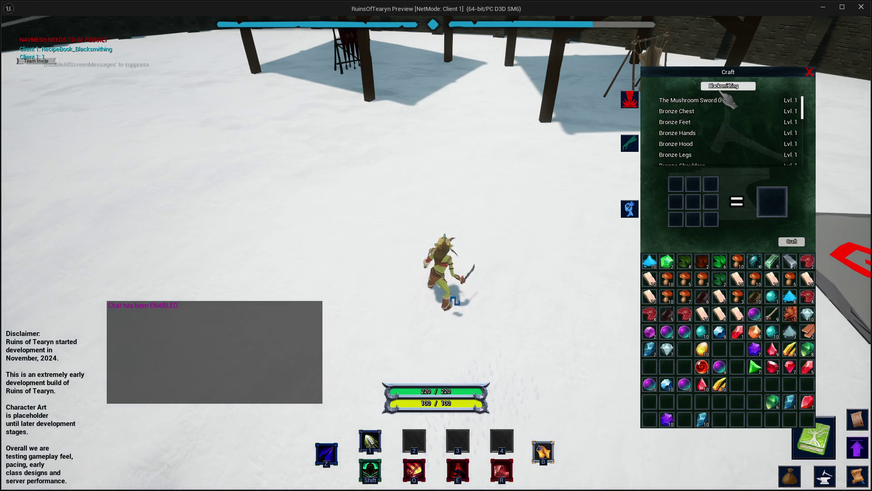
{"action": "left_click", "coordinate": [724, 86]}
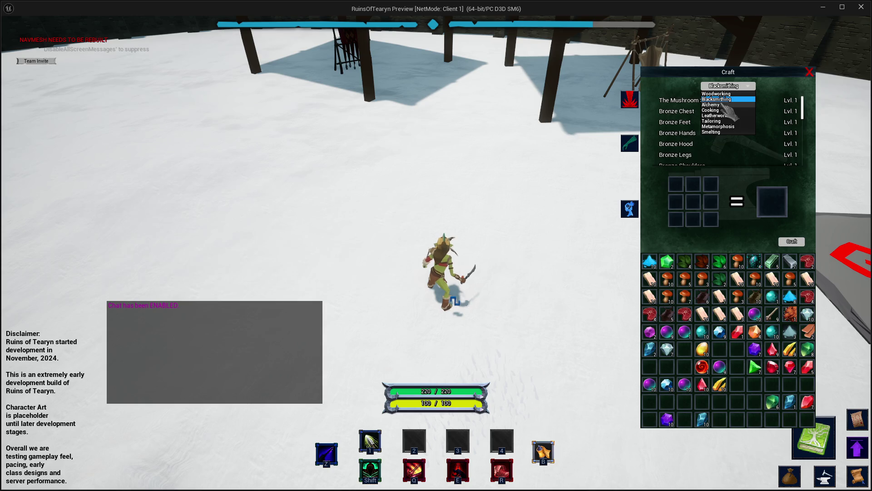
{"action": "left_click", "coordinate": [724, 105]}
{"action": "left_click", "coordinate": [725, 86]}
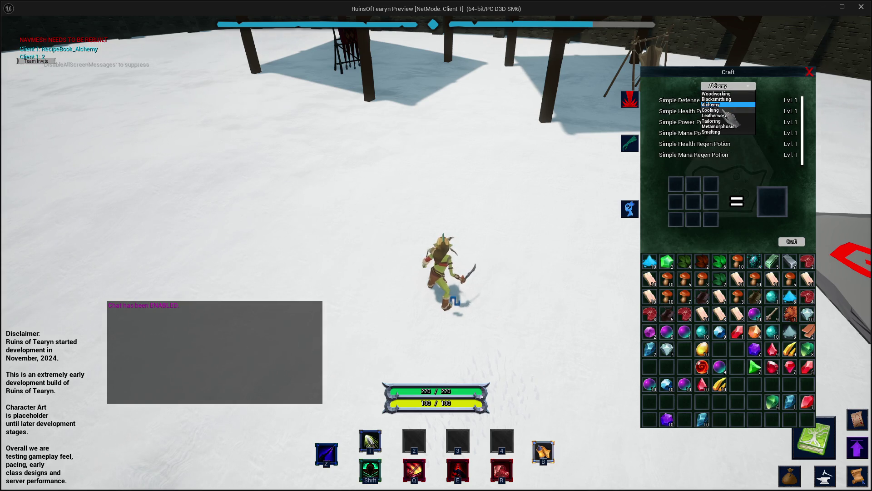
{"action": "left_click", "coordinate": [726, 110]}
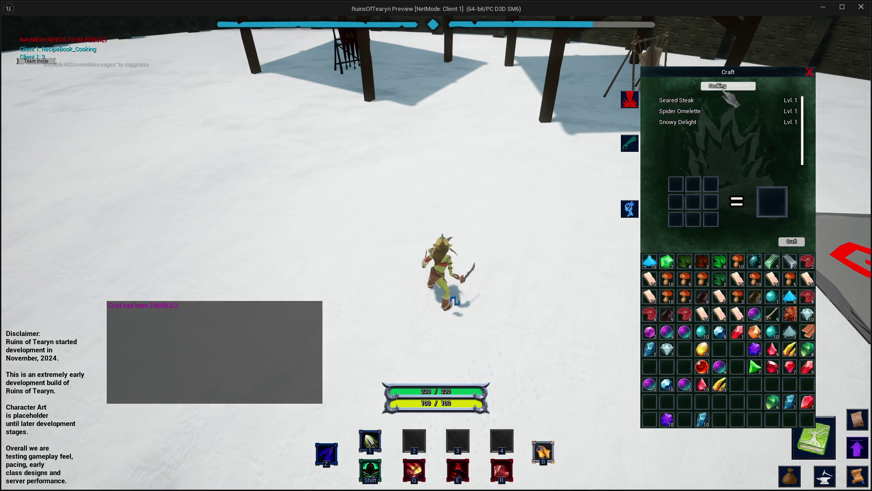
{"action": "left_click", "coordinate": [725, 86]}
{"action": "left_click", "coordinate": [723, 116]}
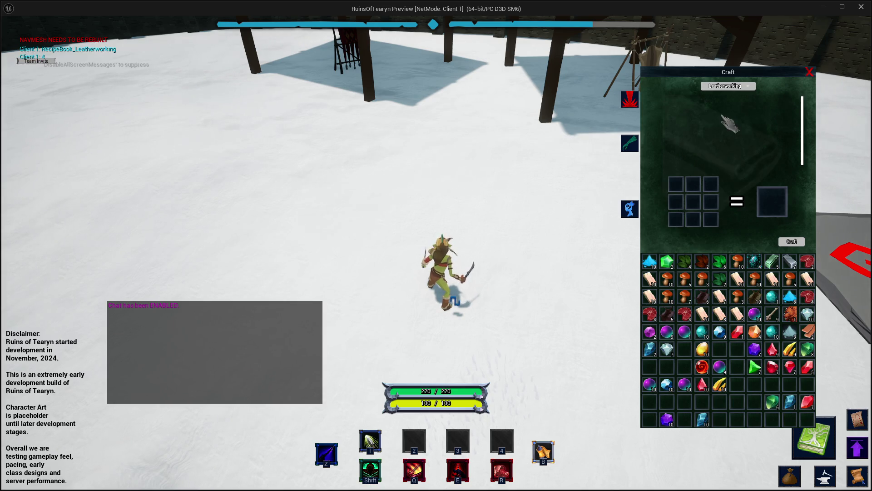
{"action": "left_click", "coordinate": [724, 86]}
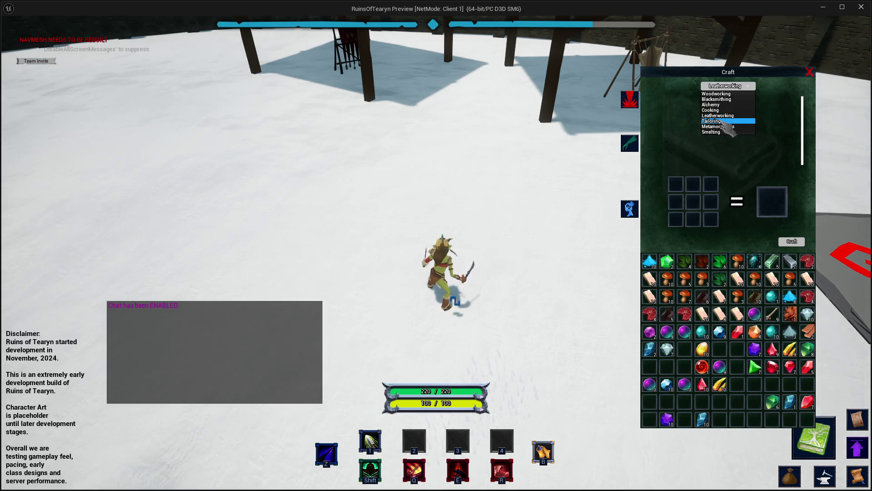
{"action": "left_click", "coordinate": [725, 122]}
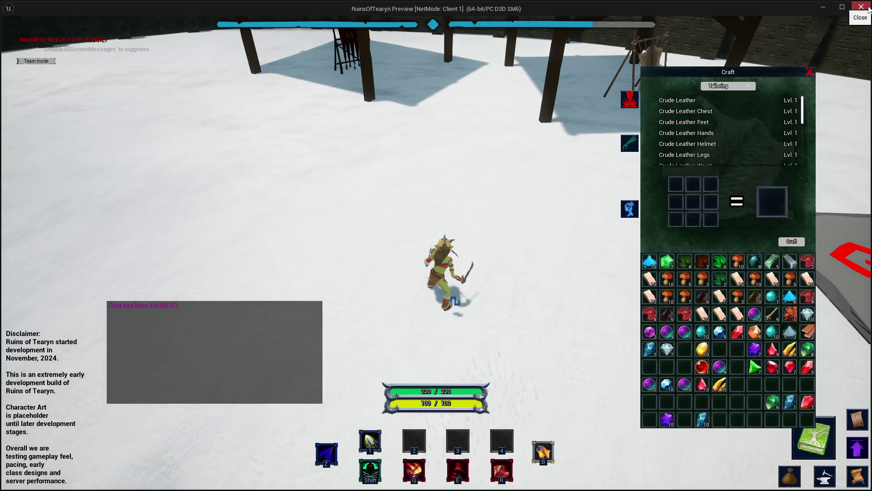
{"action": "left_click", "coordinate": [861, 6]}
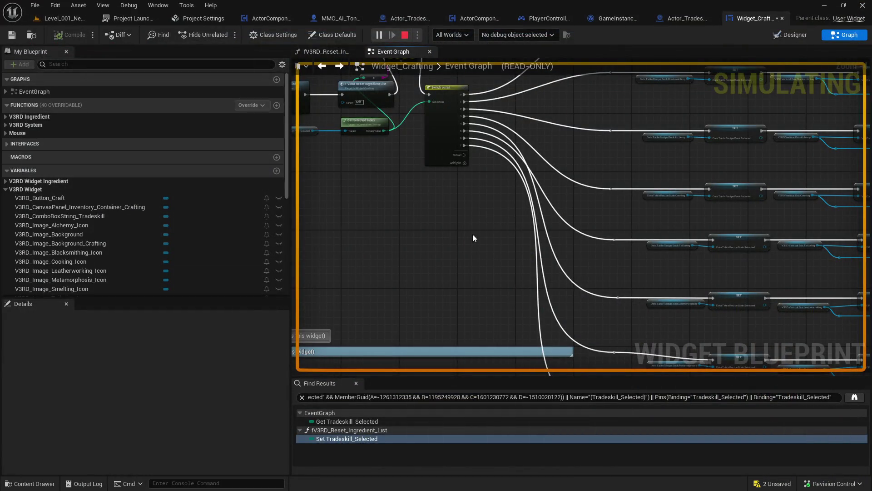
- Pan the graph and inspect the Leatherworking and Tailoring recipe-book DataTable getters in Details
{"action": "mouse_move", "coordinate": [455, 230]}
{"action": "left_mouse_down"}
{"action": "mouse_move", "coordinate": [571, 212]}
{"action": "mouse_move", "coordinate": [446, 195]}
{"action": "left_mouse_up"}
{"action": "left_click", "coordinate": [447, 283]}
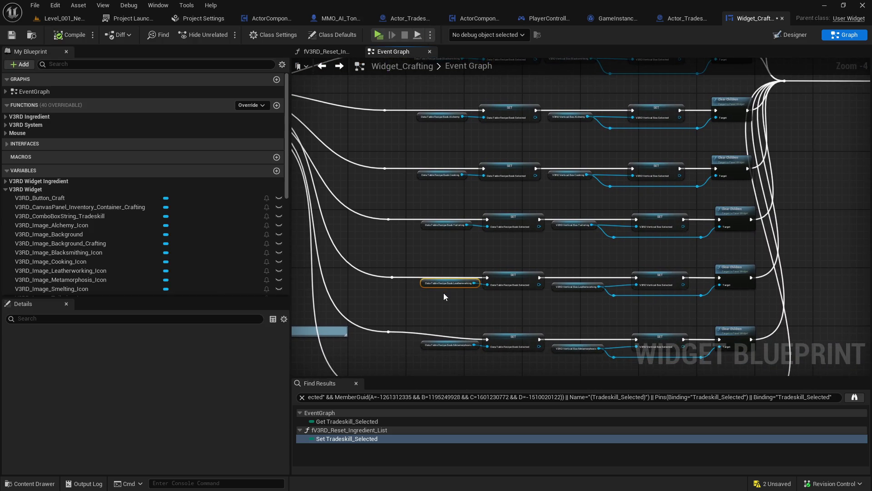
{"action": "scroll", "coordinate": [201, 409], "scroll_direction": "down", "scroll_amount": 5}
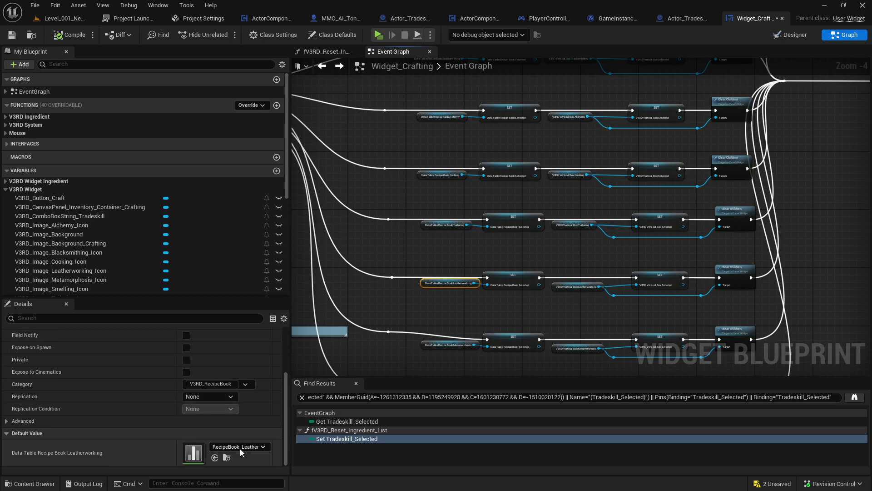
{"action": "left_click", "coordinate": [449, 225]}
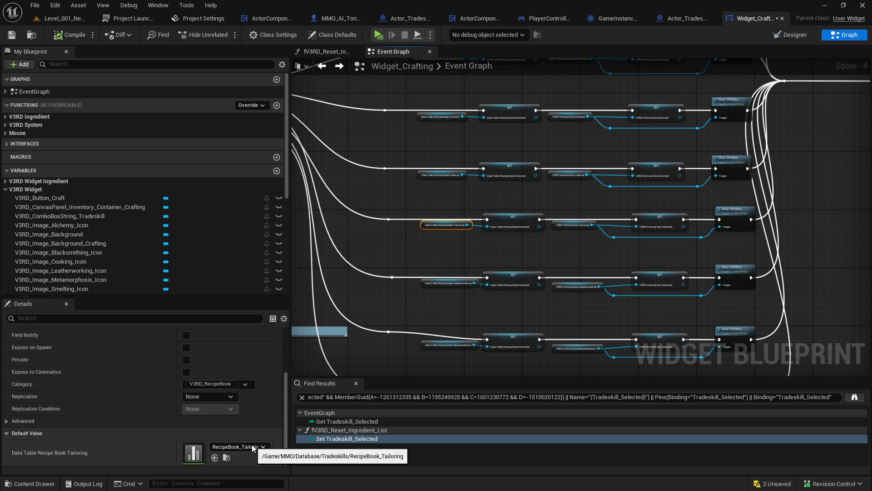
{"action": "left_click", "coordinate": [450, 282]}
- Open and review the RecipeBook_Leatherworking and RecipeBook_Tailoring data tables
{"action": "left_click", "coordinate": [226, 457]}
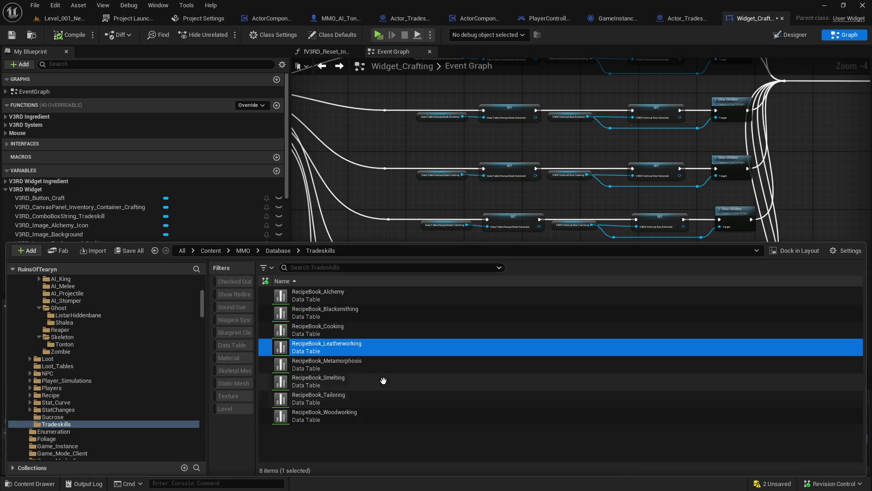
{"action": "double_click", "coordinate": [382, 347]}
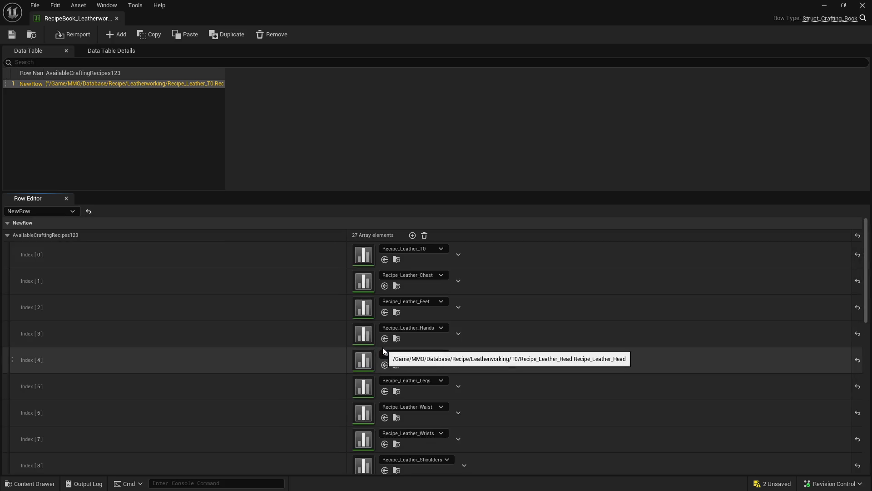
{"action": "left_click", "coordinate": [117, 18]}
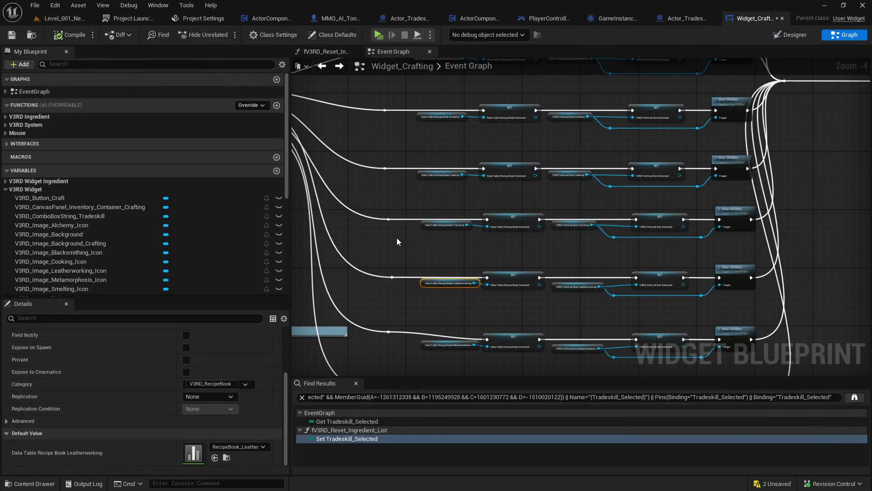
{"action": "left_click", "coordinate": [446, 224]}
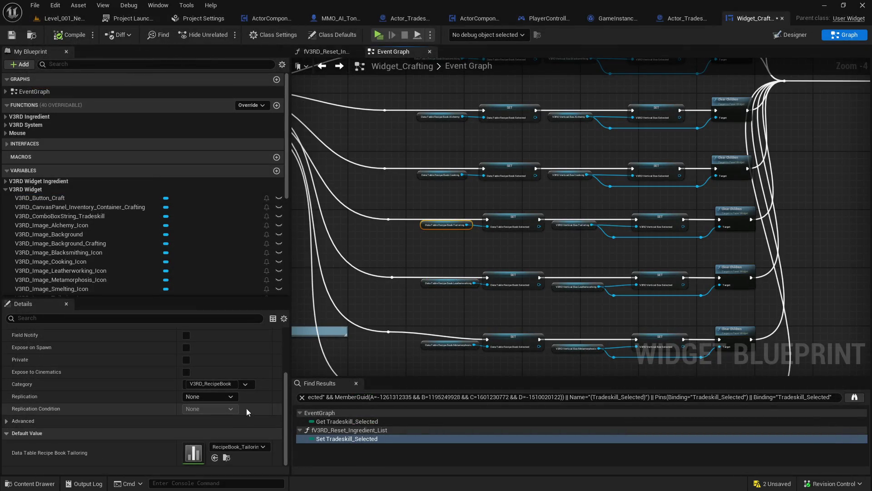
{"action": "left_click", "coordinate": [226, 457]}
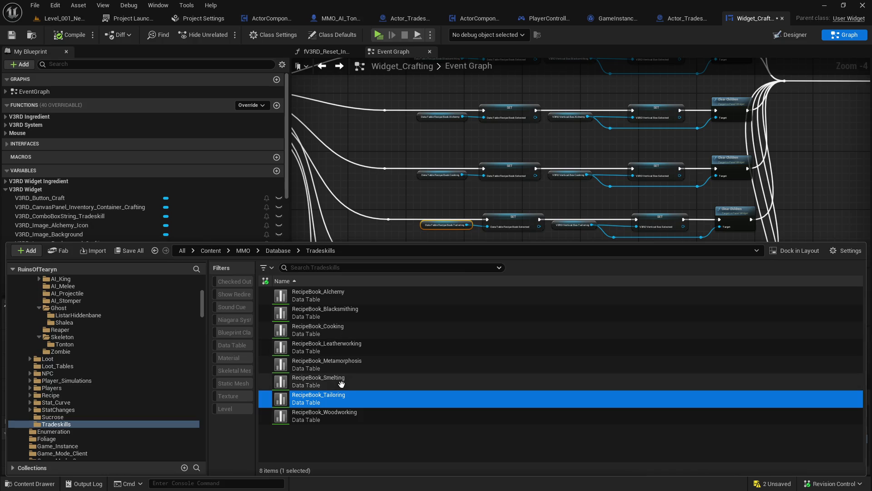
{"action": "double_click", "coordinate": [349, 402]}
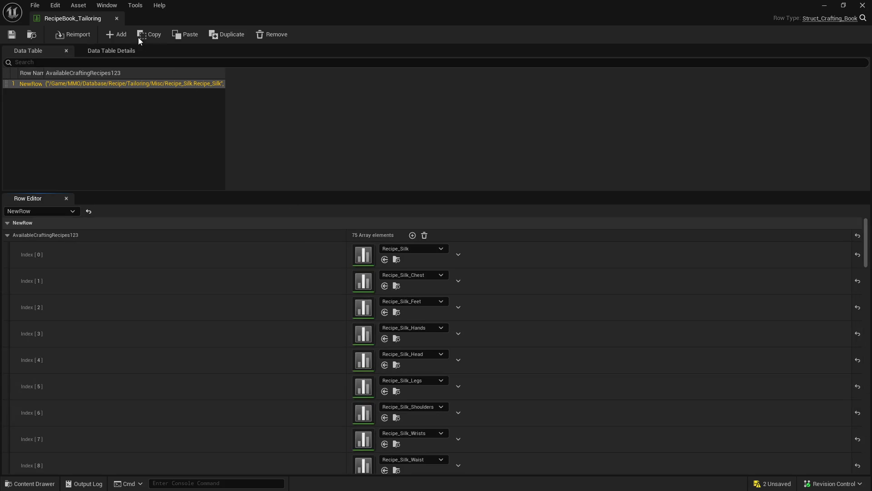
{"action": "left_click", "coordinate": [117, 19]}
- Save the Widget_Crafting blueprint through Save All and close the asset browser
{"action": "key", "text": "ctrl+space"}
{"action": "left_click", "coordinate": [129, 251]}
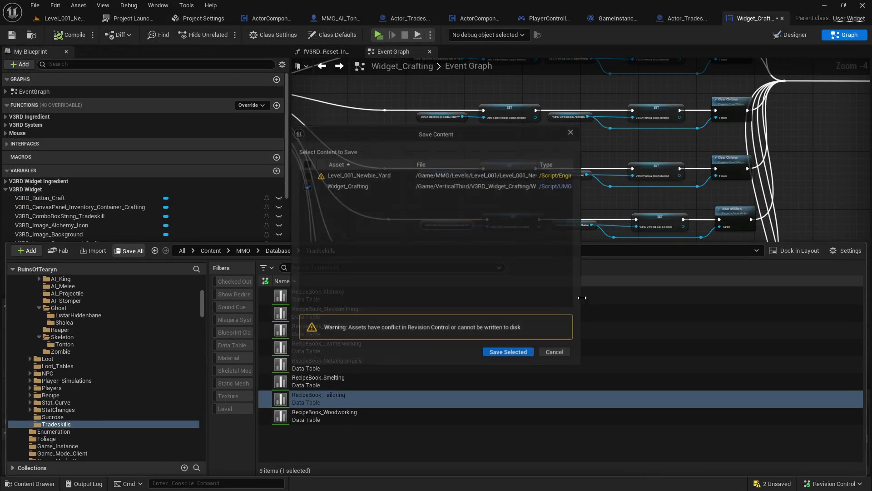
{"action": "left_click", "coordinate": [508, 352]}
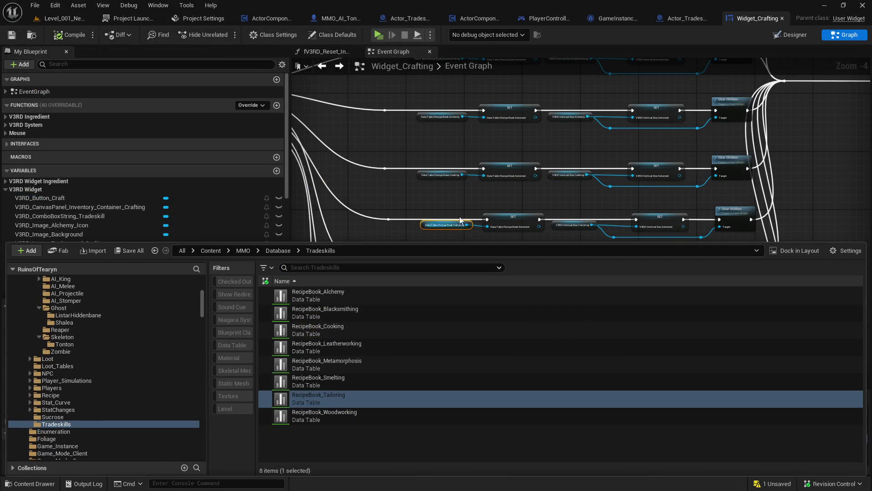
{"action": "left_click", "coordinate": [501, 201]}
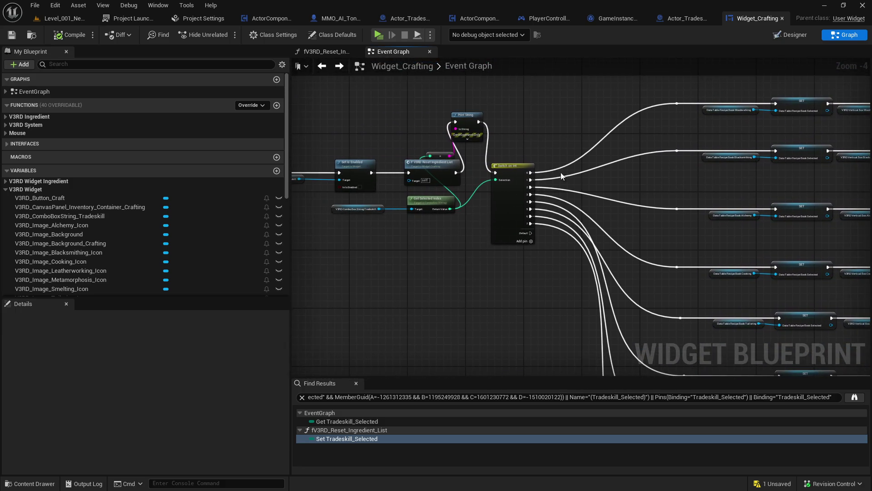
- Delete the debug Print String, wire Reset Ingredient List straight into the switch, and save
{"action": "left_click_drag", "start_coordinate": [454, 172], "coordinate": [497, 173]}
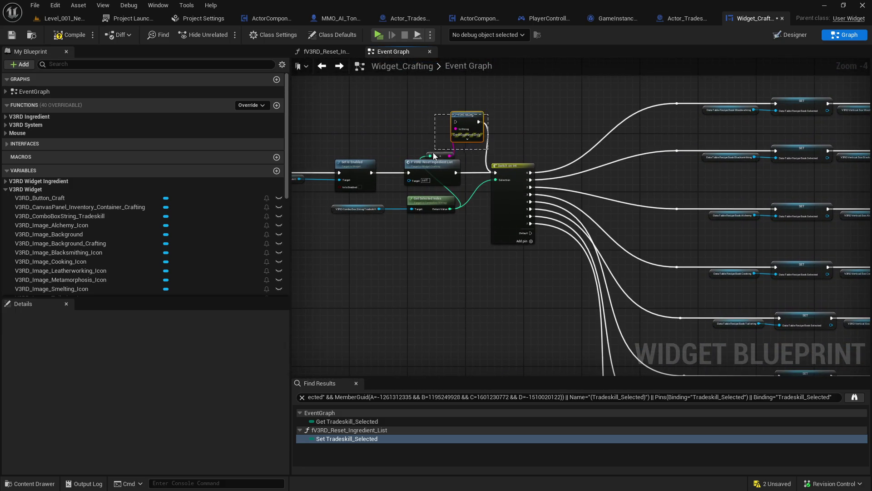
{"action": "key", "text": "Delete"}
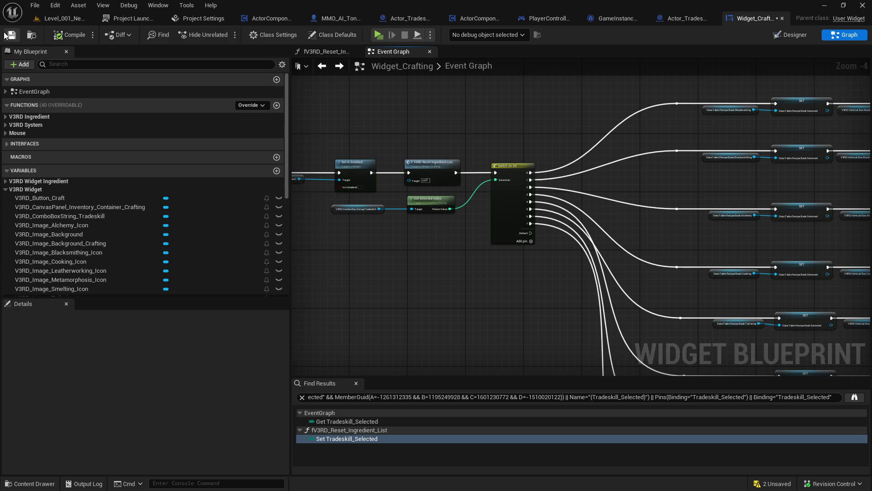
{"action": "left_click", "coordinate": [11, 35]}
- Add a Print String after the Leatherworking Clear Children node and wire its In String
{"action": "left_click_drag", "start_coordinate": [708, 289], "coordinate": [346, 217]}
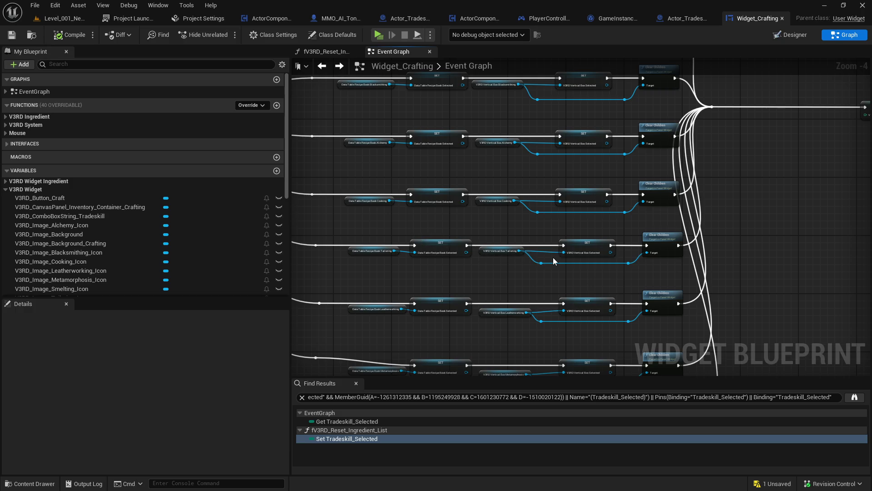
{"action": "scroll", "coordinate": [486, 260], "scroll_direction": "up", "scroll_amount": 1}
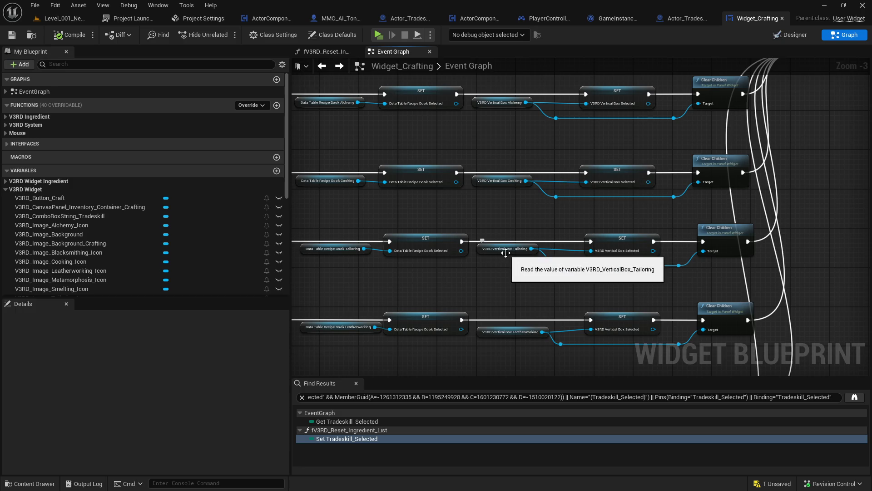
{"action": "left_click_drag", "start_coordinate": [595, 291], "coordinate": [548, 291]}
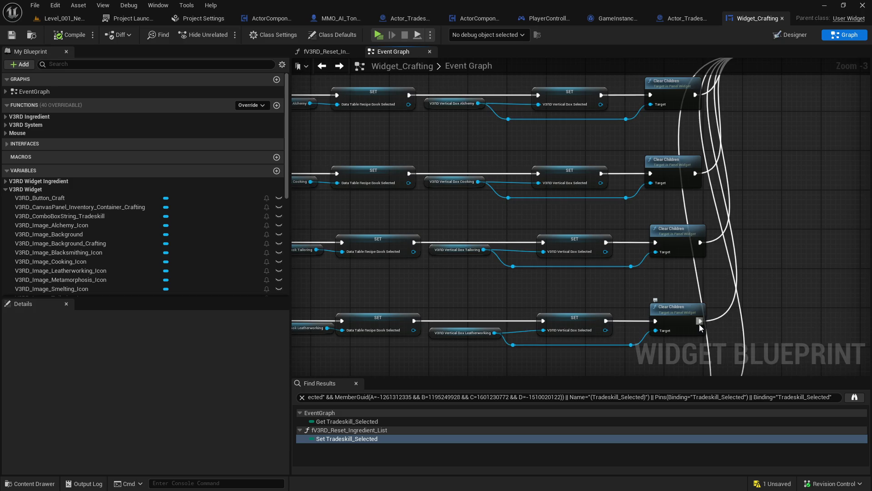
{"action": "left_click_drag", "start_coordinate": [700, 324], "coordinate": [728, 322]}
{"action": "type", "text": "prtin"}
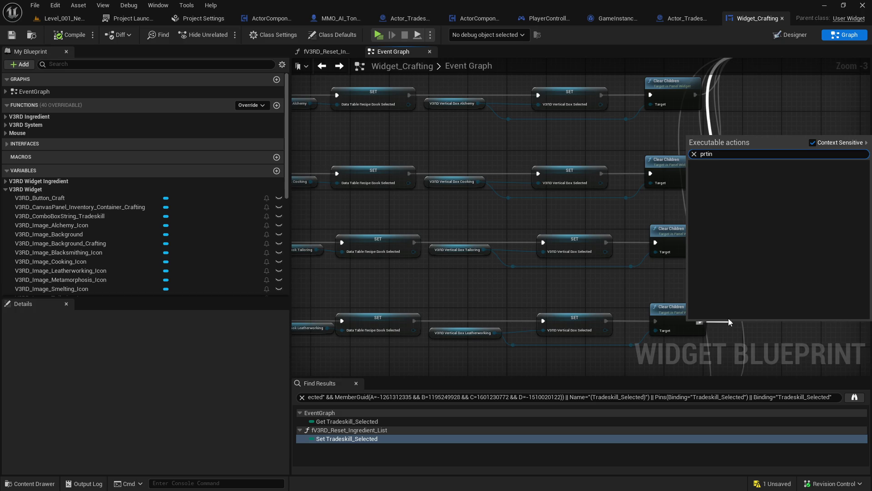
{"action": "type", "text": "print"}
{"action": "key", "text": "Return"}
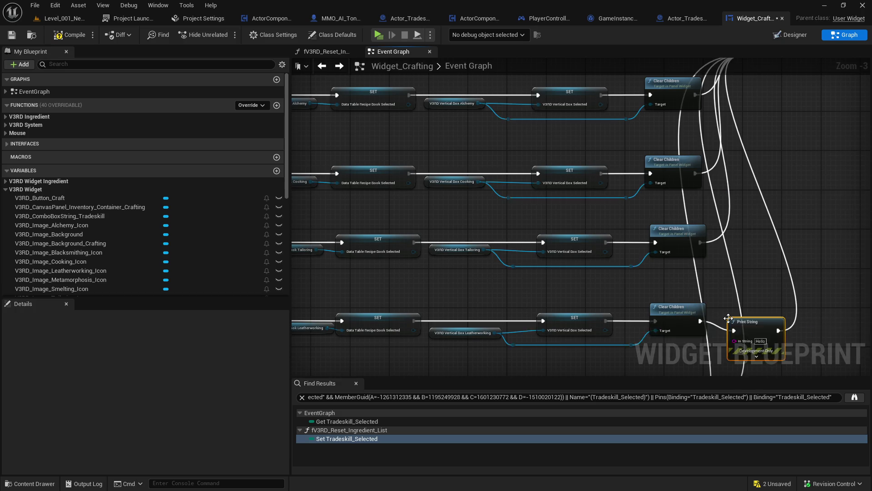
{"action": "mouse_move", "coordinate": [742, 342]}
{"action": "left_mouse_down"}
{"action": "mouse_move", "coordinate": [566, 345]}
{"action": "mouse_move", "coordinate": [632, 347]}
{"action": "left_mouse_up"}
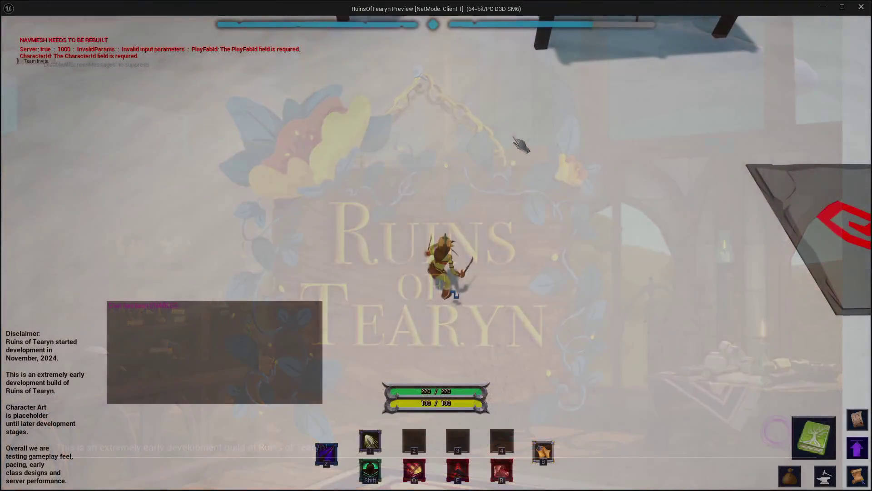
- Open the Craft window, switch through Leatherworking, Cooking and Tailoring, and pick Crude Leather Chest
{"action": "key", "text": "i"}
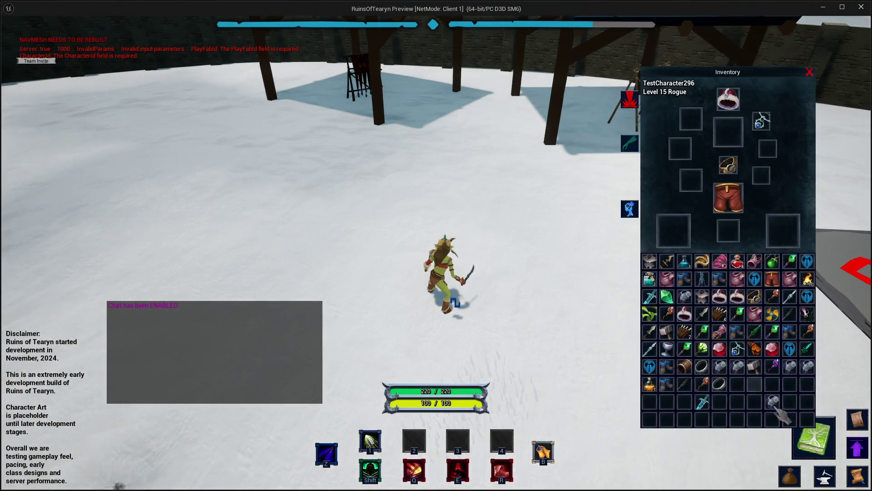
{"action": "left_click", "coordinate": [824, 476]}
{"action": "left_click", "coordinate": [727, 89]}
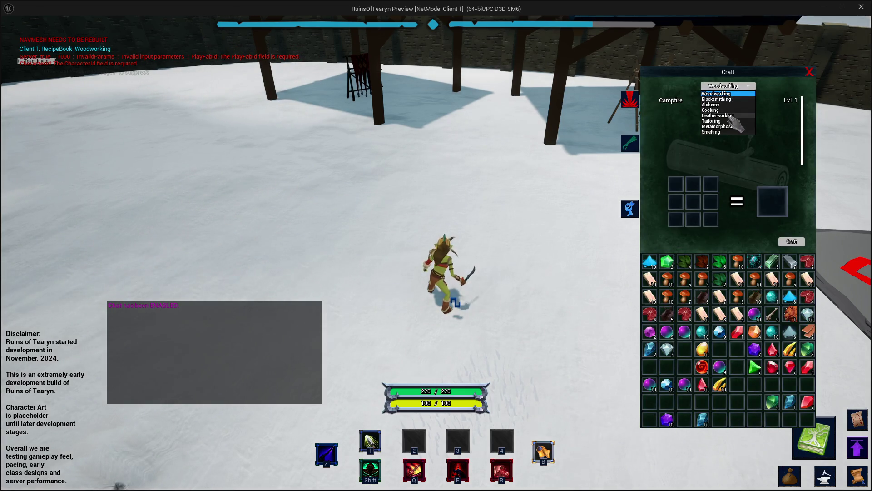
{"action": "left_click", "coordinate": [727, 105]}
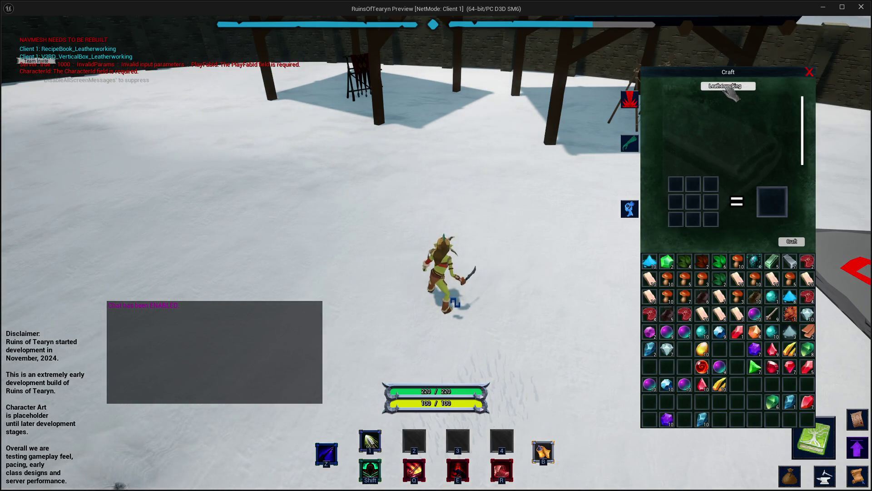
{"action": "left_click", "coordinate": [728, 87]}
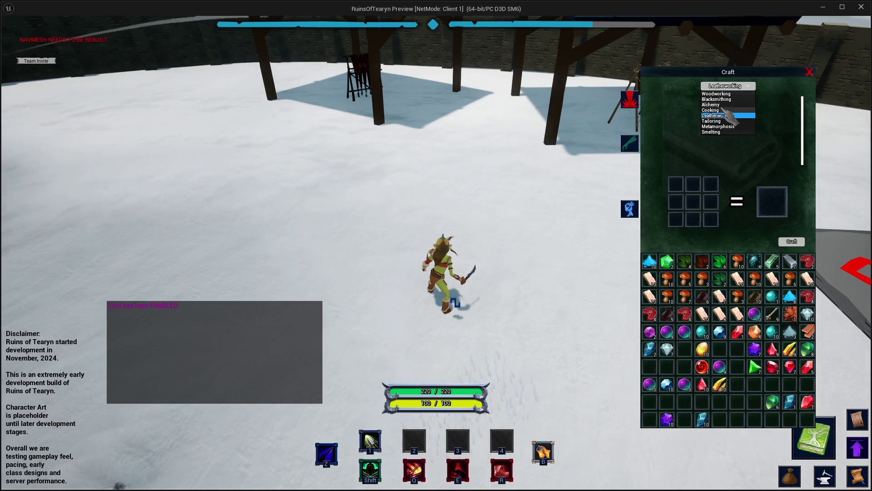
{"action": "left_click", "coordinate": [722, 110]}
{"action": "left_click", "coordinate": [727, 86]}
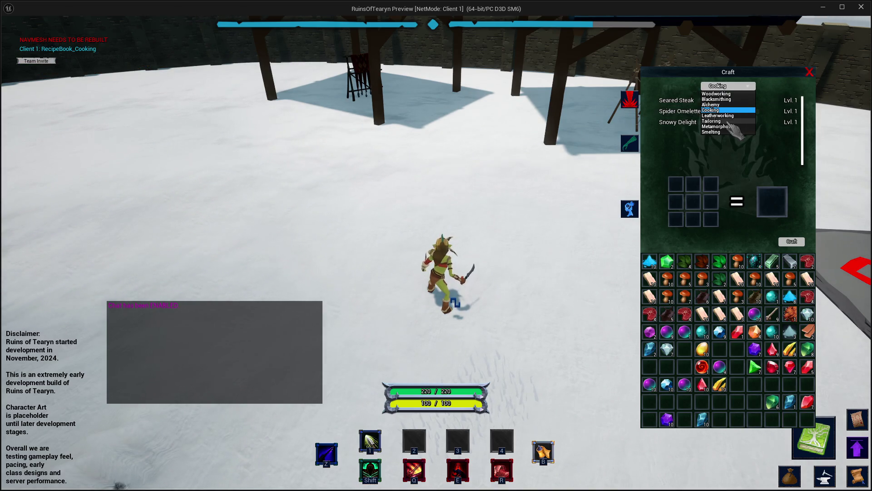
{"action": "left_click", "coordinate": [728, 121]}
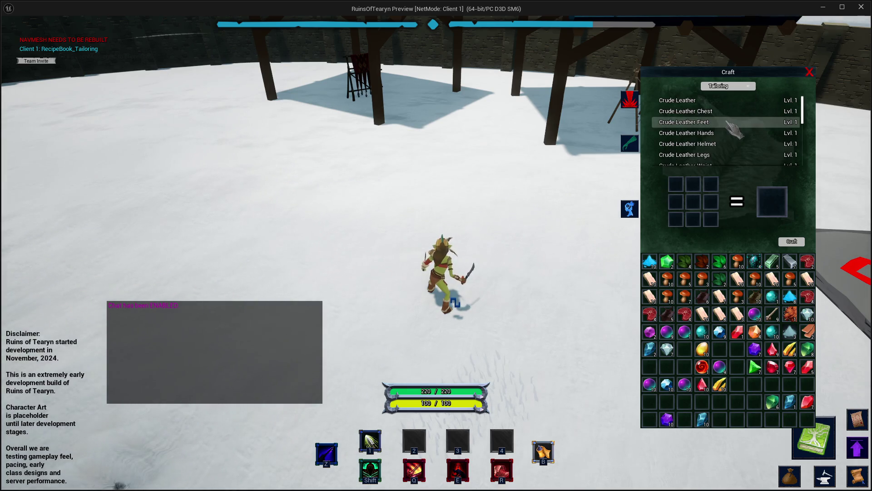
{"action": "left_click", "coordinate": [754, 111]}
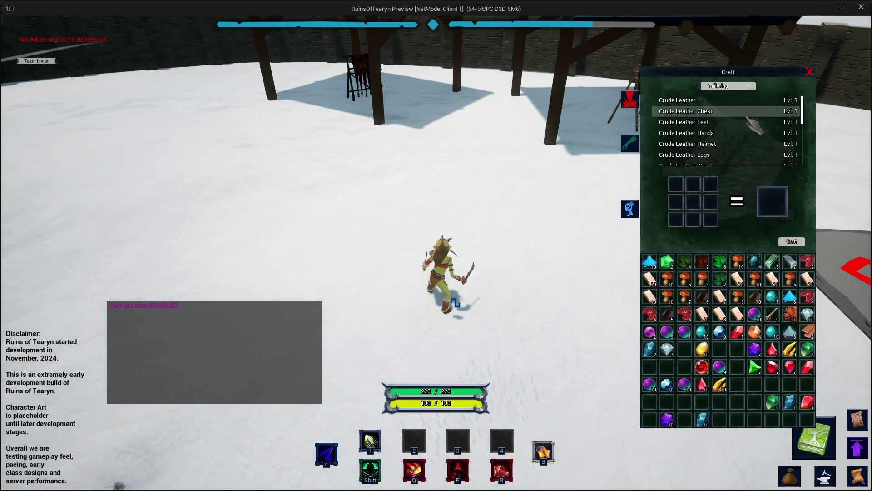
- Stop the play session and connect Row Found directly to the Branch
{"action": "key", "text": "alt+Tab"}
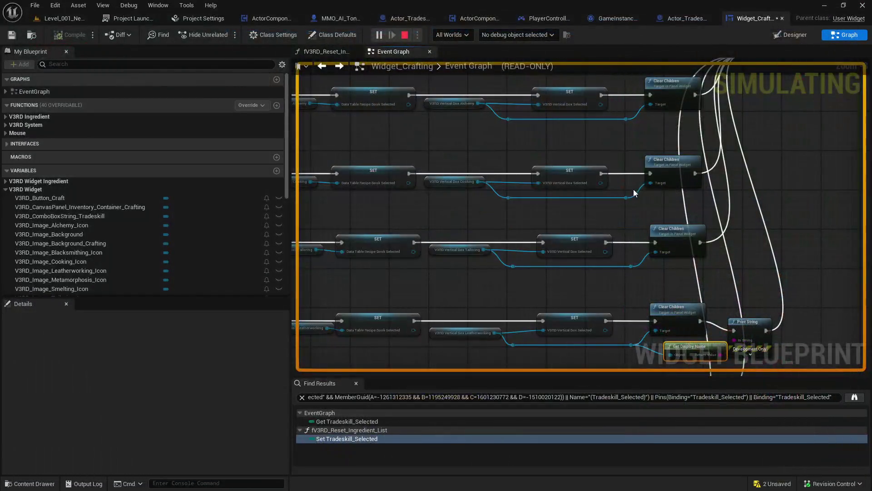
{"action": "key", "text": "Escape"}
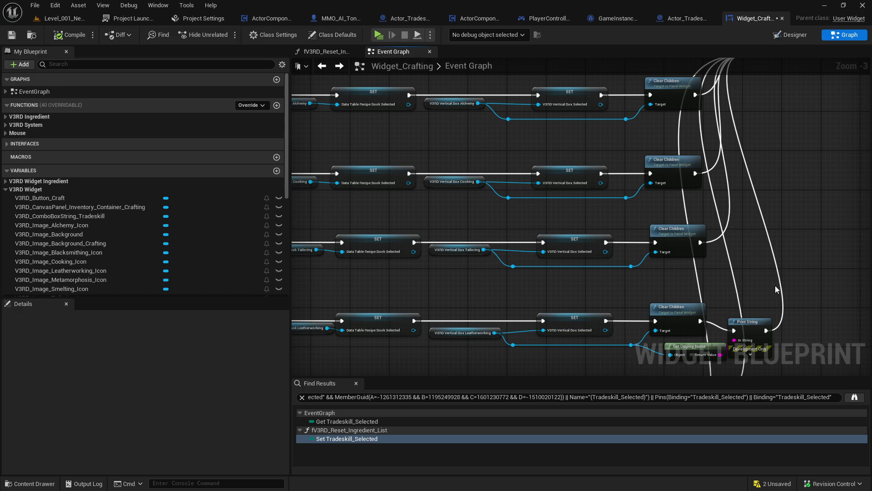
{"action": "left_click_drag", "start_coordinate": [774, 285], "coordinate": [678, 234]}
{"action": "left_click", "coordinate": [623, 307]}
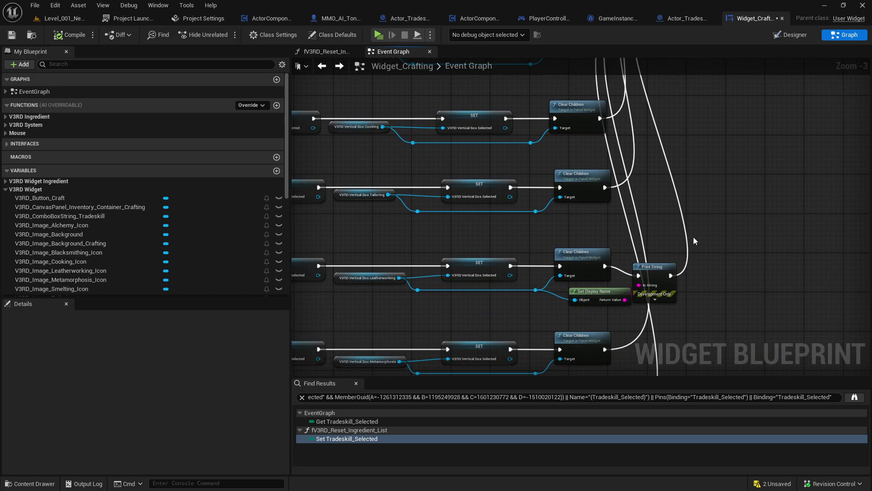
{"action": "left_click_drag", "start_coordinate": [638, 275], "coordinate": [607, 267]}
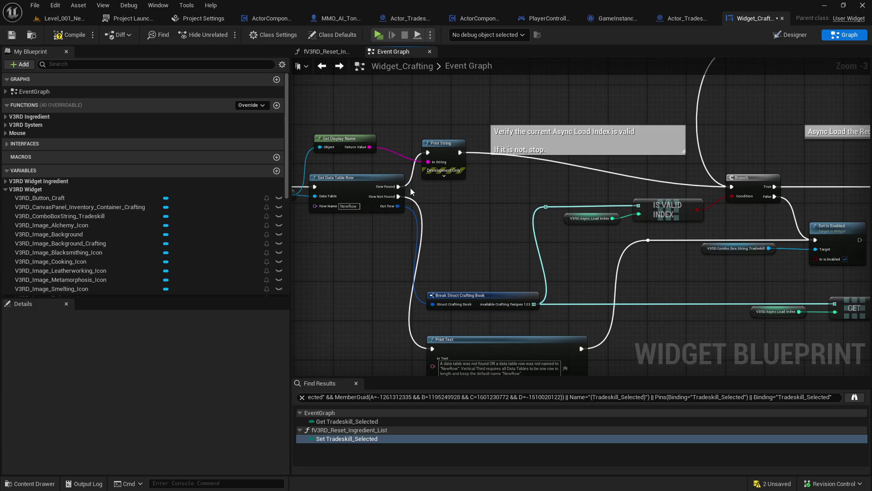
{"action": "left_click_drag", "start_coordinate": [398, 186], "coordinate": [730, 187]}
- Delete the debug Get Display Name and Print String nodes
{"action": "left_click_drag", "start_coordinate": [462, 137], "coordinate": [345, 153]}
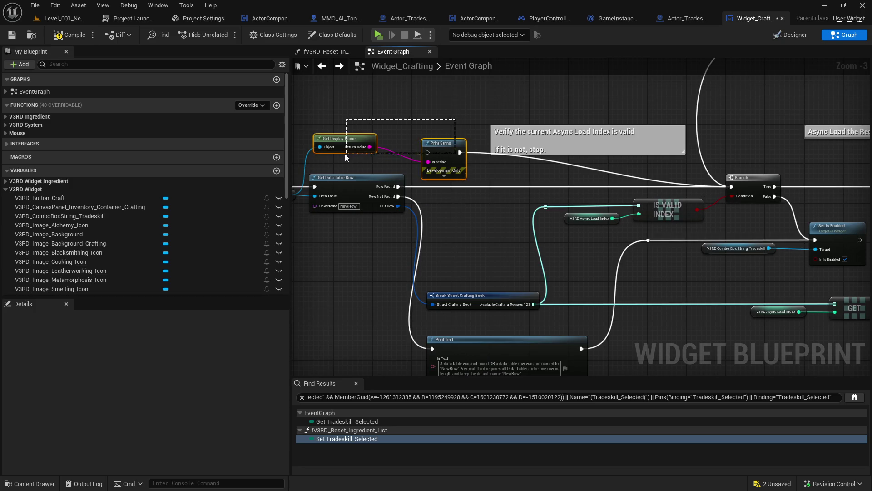
{"action": "key", "text": "Delete"}
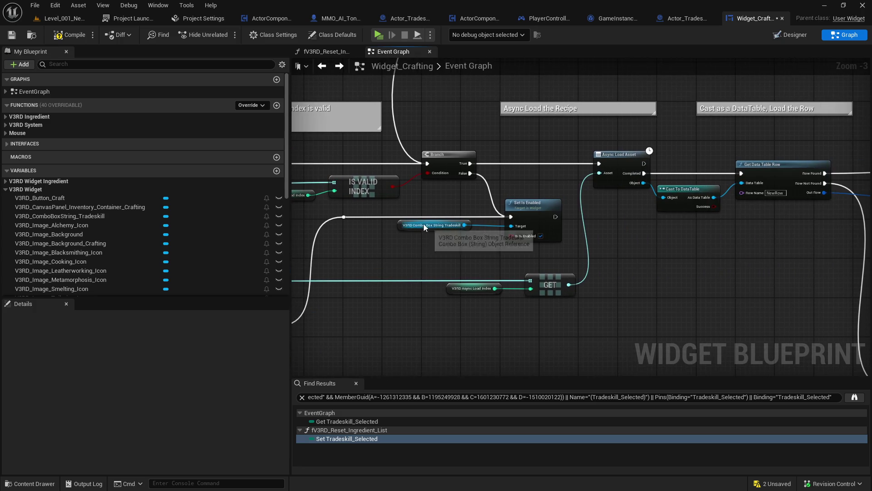
{"action": "left_click", "coordinate": [454, 226]}
{"action": "left_click", "coordinate": [454, 258]}
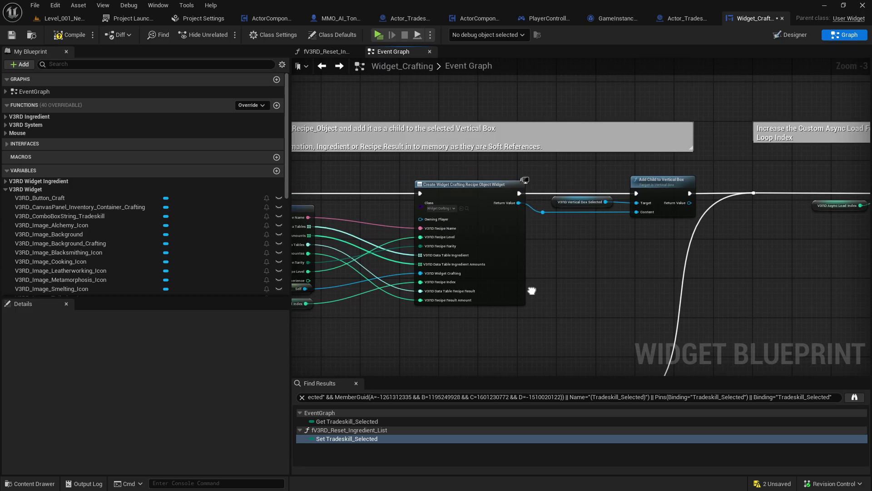
- Check the rest of the graph for leftover debug nodes and save Widget_Crafting
{"action": "scroll", "coordinate": [542, 281], "scroll_direction": "down", "scroll_amount": 3}
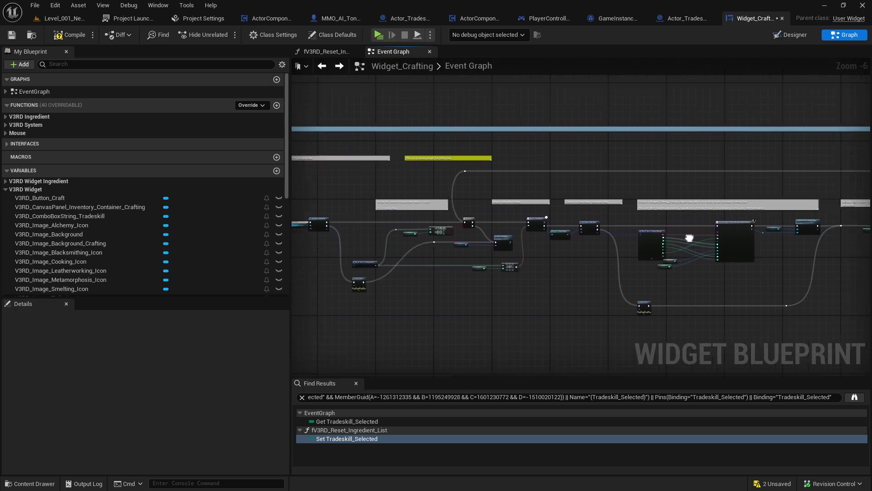
{"action": "mouse_move", "coordinate": [432, 233]}
{"action": "left_mouse_down"}
{"action": "mouse_move", "coordinate": [642, 220]}
{"action": "mouse_move", "coordinate": [451, 202]}
{"action": "left_mouse_up"}
{"action": "scroll", "coordinate": [451, 203], "scroll_direction": "up", "scroll_amount": 3}
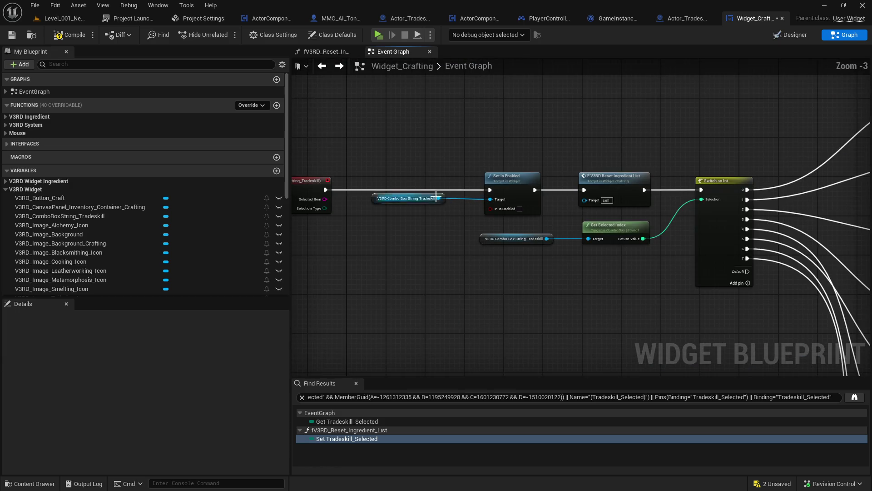
{"action": "left_click", "coordinate": [12, 35]}
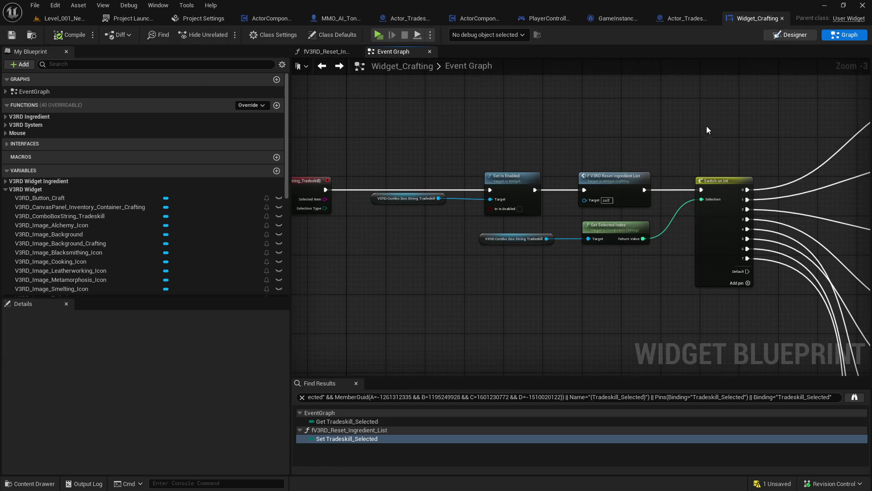
{"action": "scroll", "coordinate": [273, 151], "scroll_direction": "up", "scroll_amount": 4}
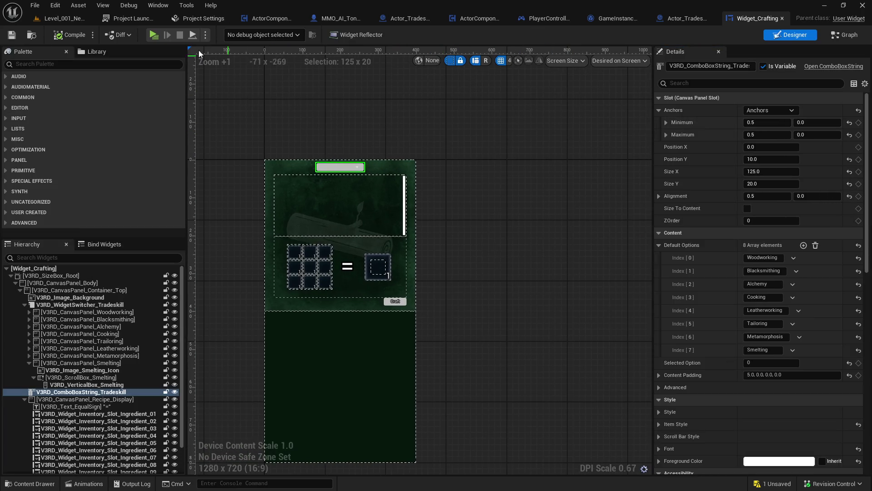
- Save Widget_Crafting, then open Enumeration_Tradeskills from the Crafting folder
{"action": "left_click", "coordinate": [12, 35]}
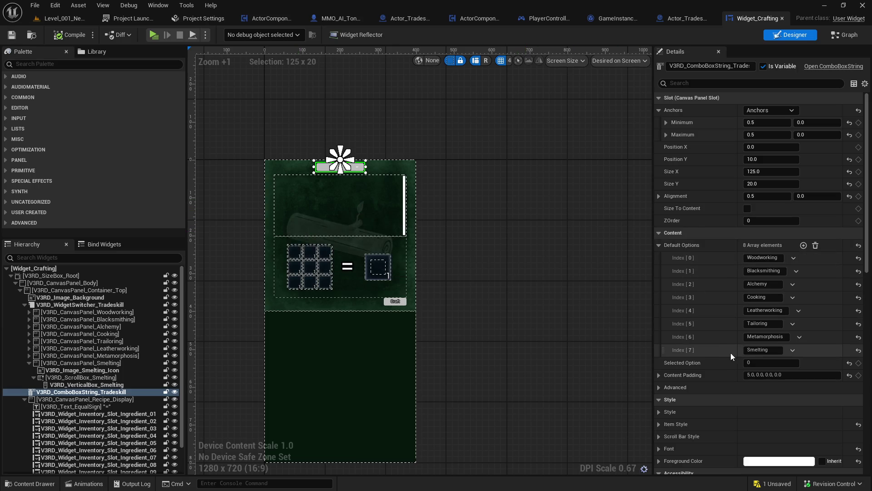
{"action": "left_click", "coordinate": [31, 35]}
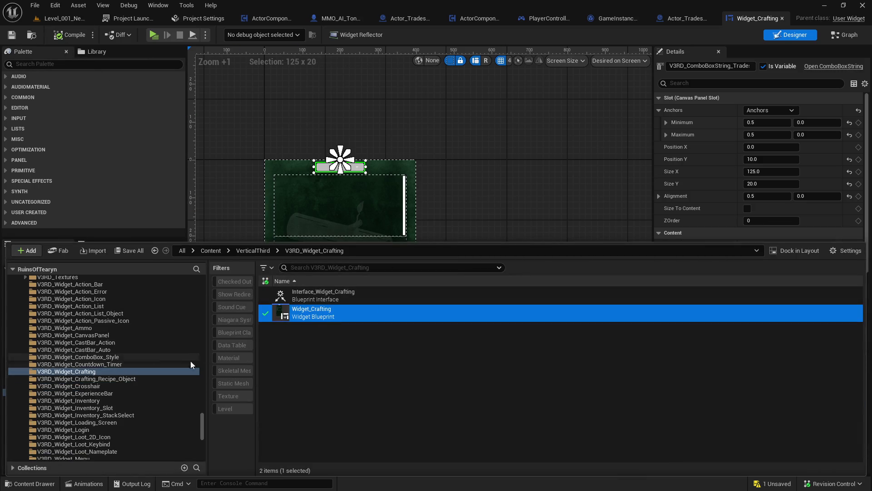
{"action": "scroll", "coordinate": [180, 375], "scroll_direction": "up", "scroll_amount": 5}
{"action": "scroll", "coordinate": [179, 374], "scroll_direction": "up", "scroll_amount": 15}
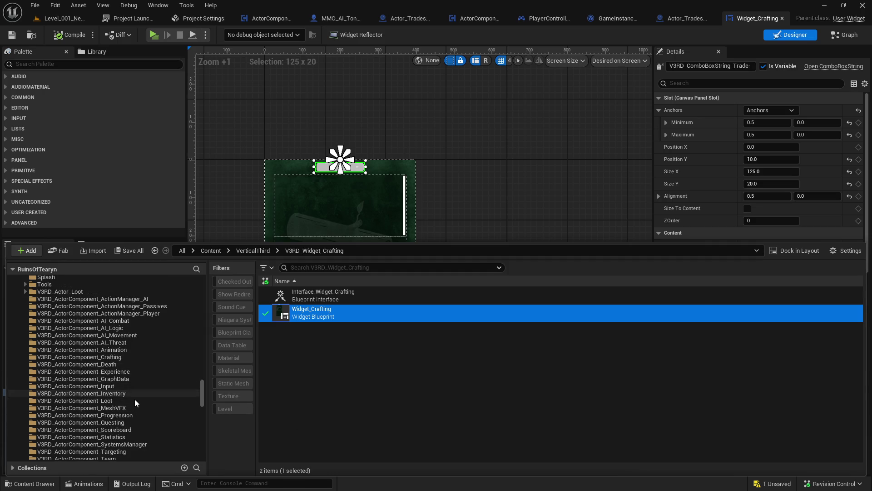
{"action": "scroll", "coordinate": [134, 399], "scroll_direction": "up", "scroll_amount": 2}
{"action": "left_click", "coordinate": [129, 357]}
{"action": "double_click", "coordinate": [404, 321]}
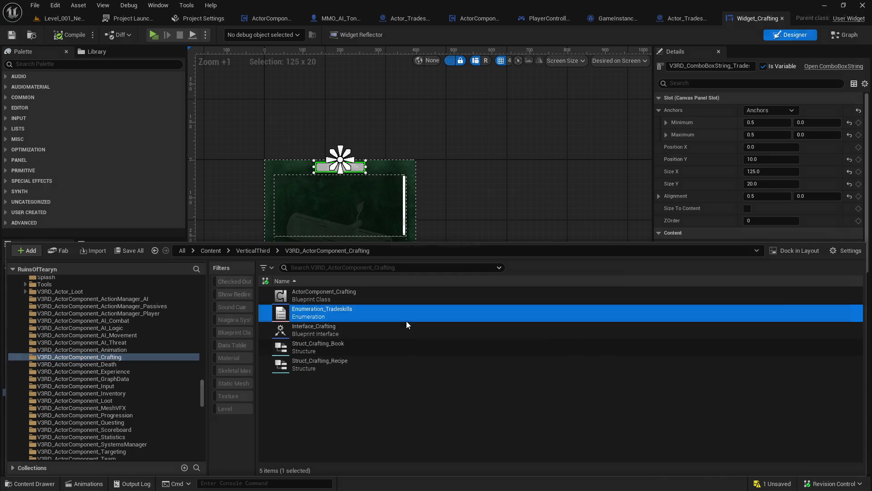
- Save and check out the Enumeration_Tradeskills enum, then close its editor
{"action": "left_click", "coordinate": [12, 35]}
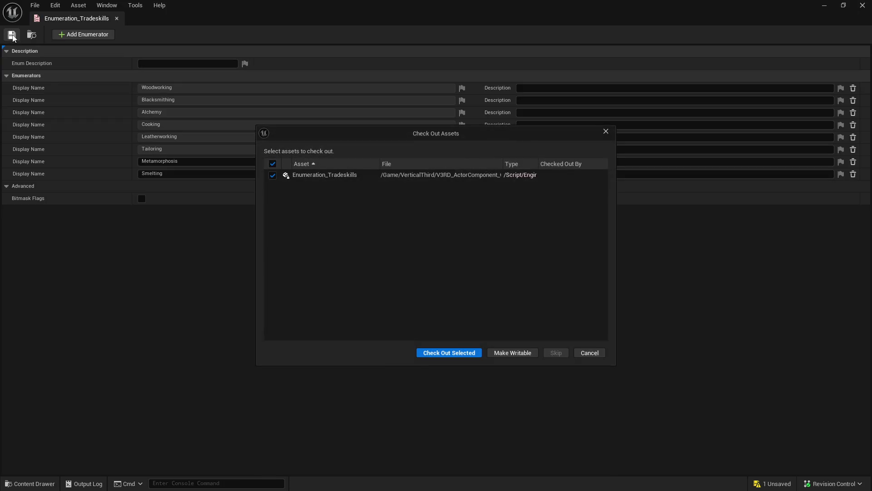
{"action": "left_click", "coordinate": [450, 353]}
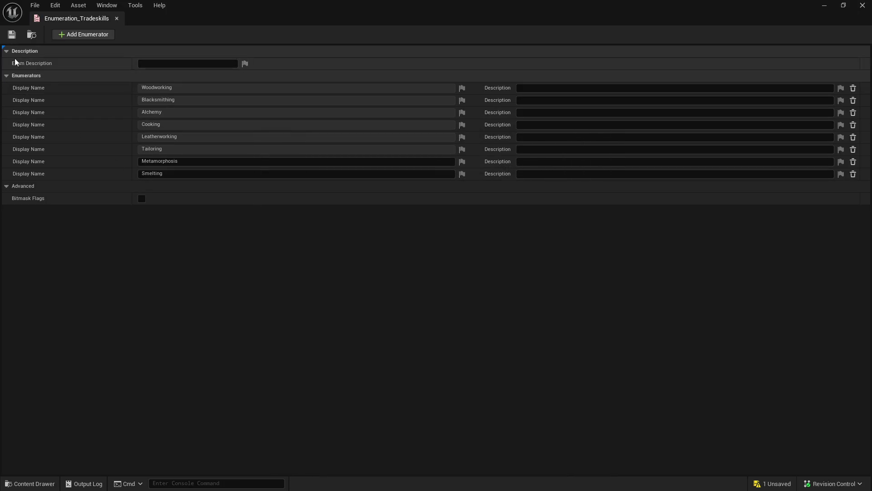
{"action": "left_click", "coordinate": [117, 18]}
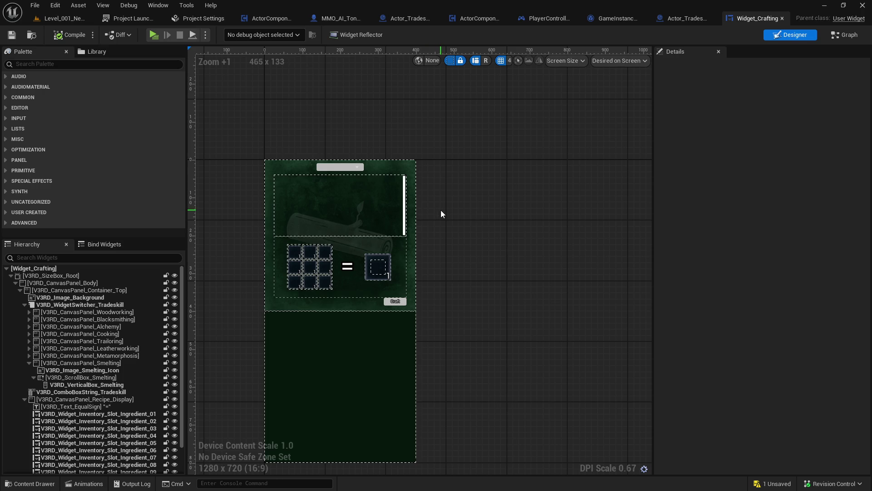
{"action": "left_click", "coordinate": [337, 171]}
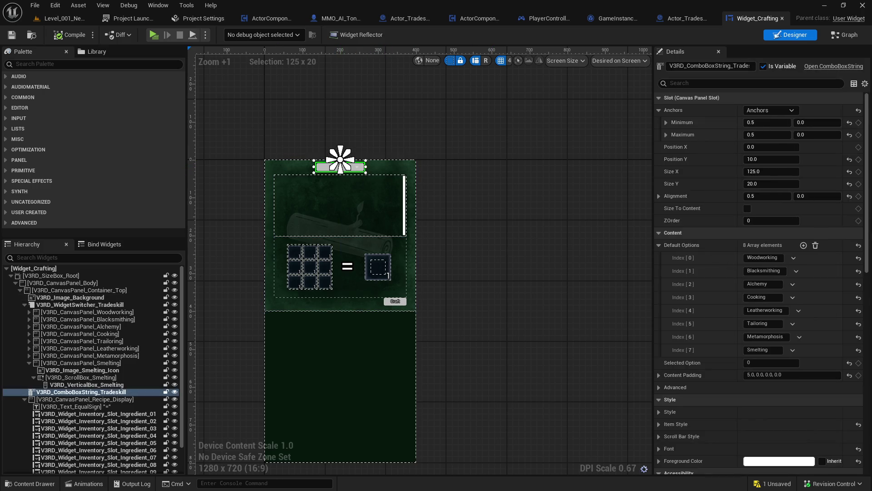